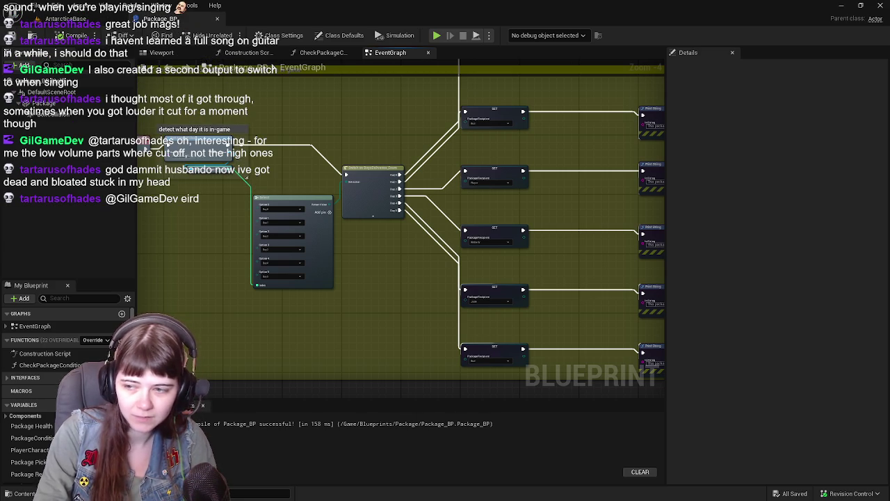
# Save the AntarcticaBase level with Save Current Level, then go back to the Package_BP graph
pyautogui.moveTo(413, 283); pyautogui.dragTo(429, 295)
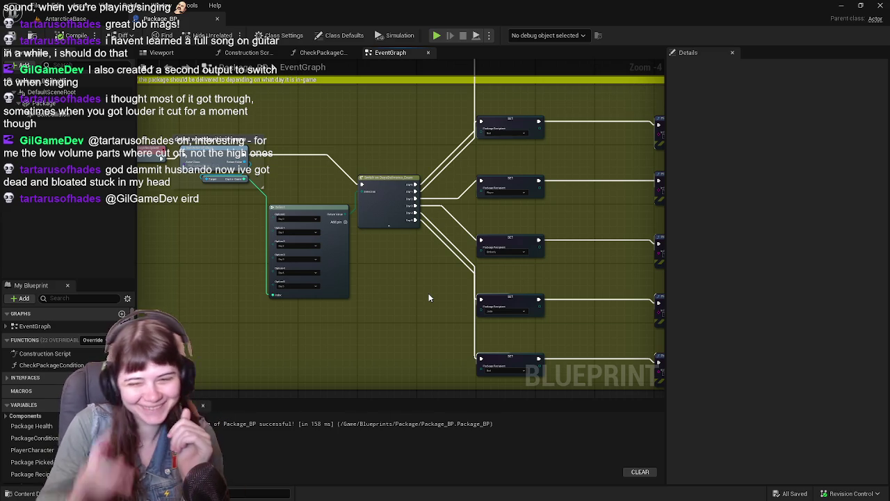
pyautogui.click(69, 19)
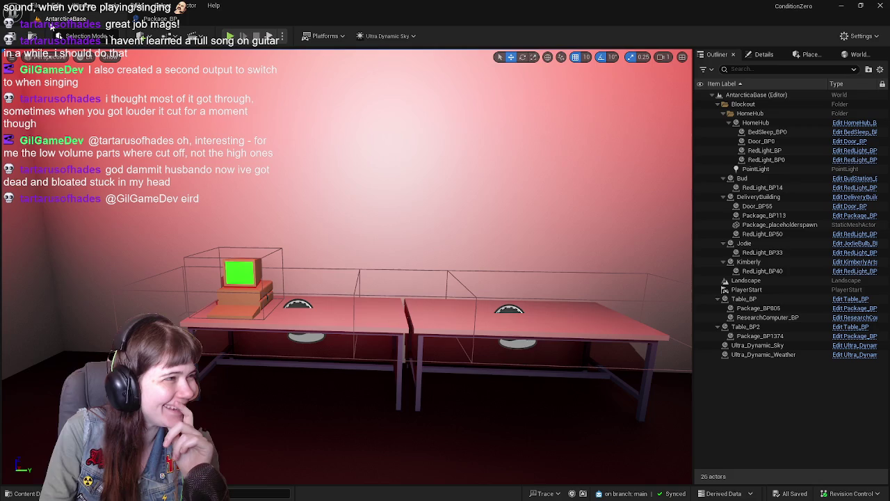
pyautogui.click(13, 37)
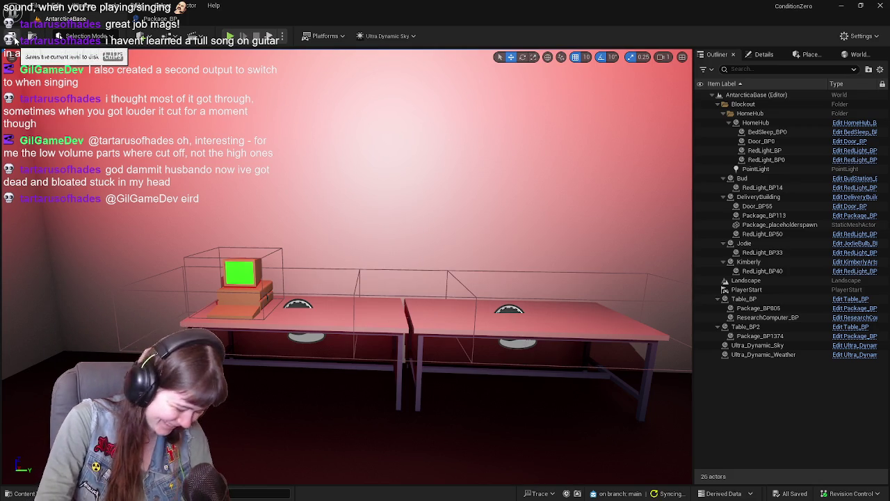
pyautogui.click(182, 21)
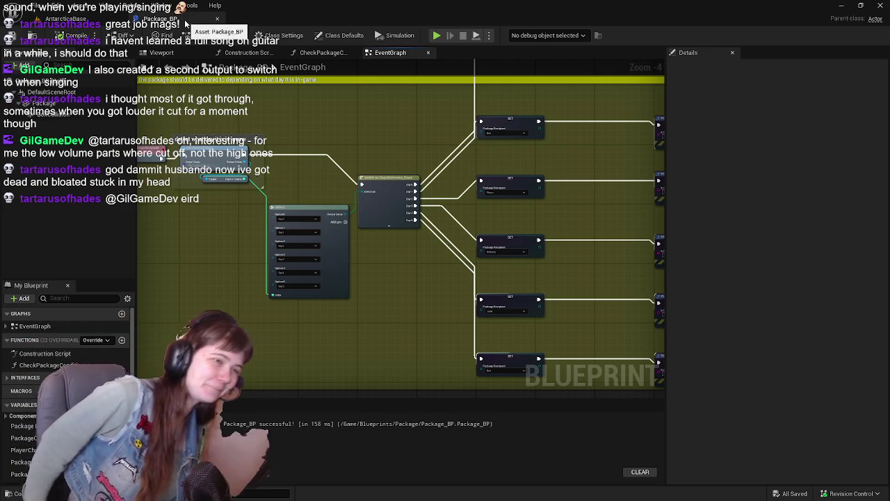
pyautogui.moveTo(508, 144); pyautogui.dragTo(407, 213)
pyautogui.scroll(1, 408, 213)
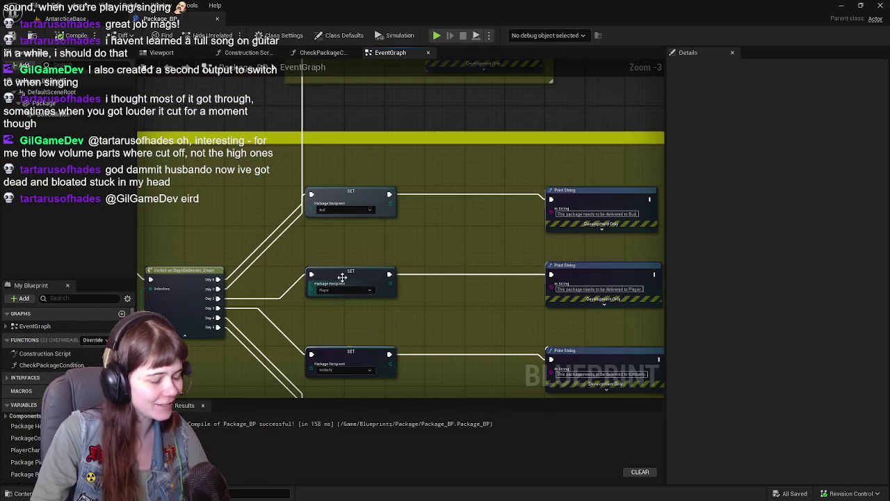
pyautogui.moveTo(331, 285); pyautogui.dragTo(319, 258)
pyautogui.hotkey('ctrl', 'space')
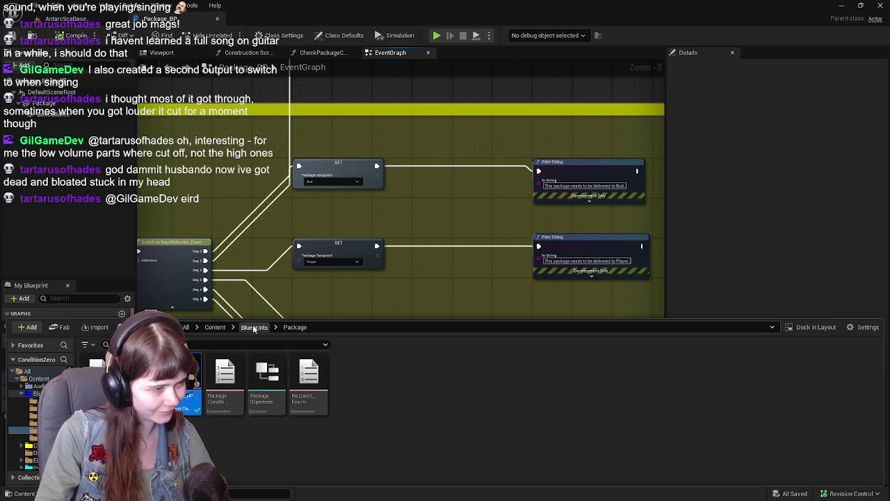
pyautogui.click(255, 327)
pyautogui.click(214, 327)
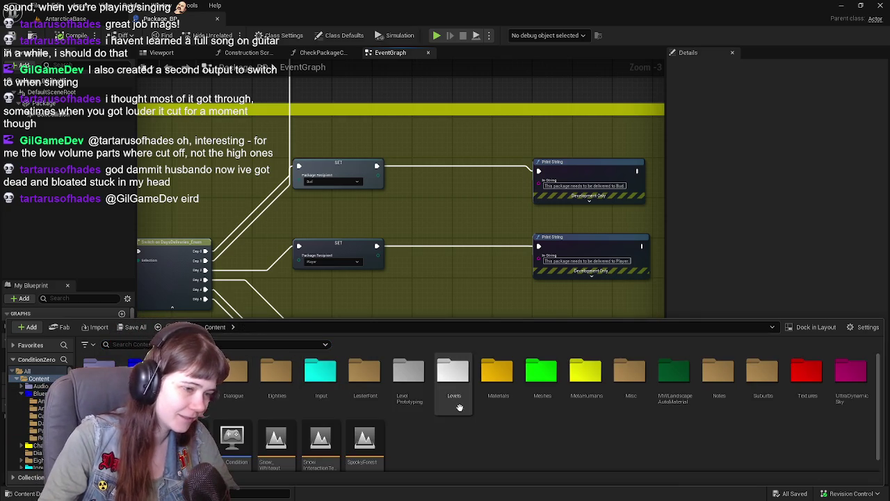
pyautogui.doubleClick(497, 374)
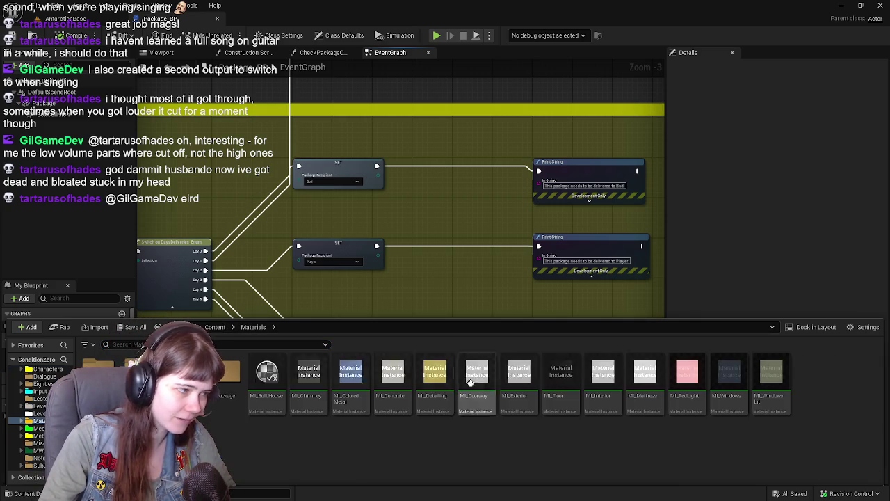
pyautogui.doubleClick(223, 372)
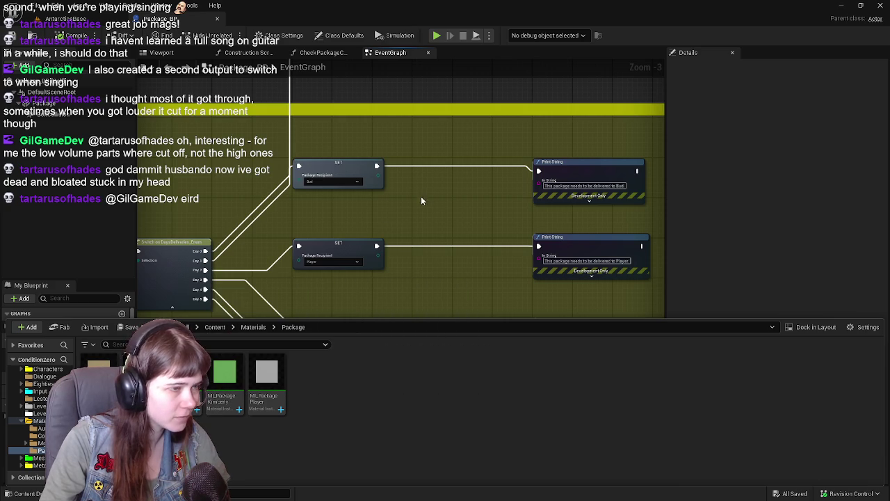
pyautogui.click(413, 176)
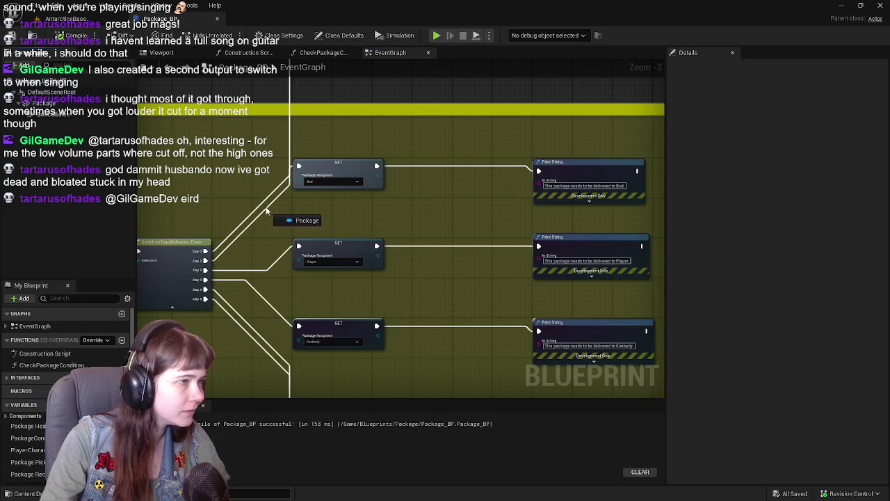
# Add a Set Material node on a Package getter between the Bud SET and its Print String
pyautogui.moveTo(312, 217); pyautogui.dragTo(403, 210)
pyautogui.click(312, 219)
pyautogui.moveTo(313, 219)
pyautogui.mouseDown()
pyautogui.moveTo(301, 207)
pyautogui.moveTo(411, 201)
pyautogui.mouseUp()
pyautogui.write('set material')
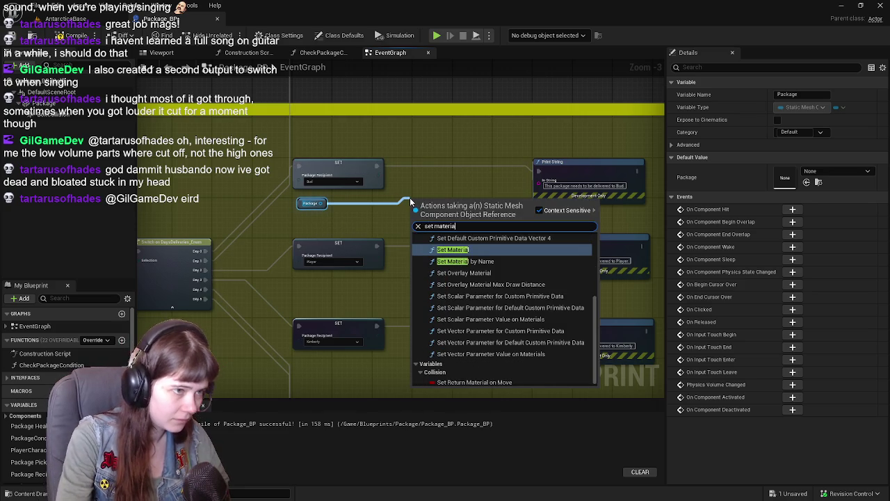
pyautogui.click(498, 252)
pyautogui.moveTo(458, 207)
pyautogui.mouseDown()
pyautogui.moveTo(462, 154)
pyautogui.moveTo(462, 167)
pyautogui.mouseUp()
pyautogui.moveTo(375, 166)
pyautogui.mouseDown()
pyautogui.moveTo(427, 178)
pyautogui.moveTo(418, 176)
pyautogui.mouseUp()
pyautogui.moveTo(476, 176); pyautogui.dragTo(539, 171)
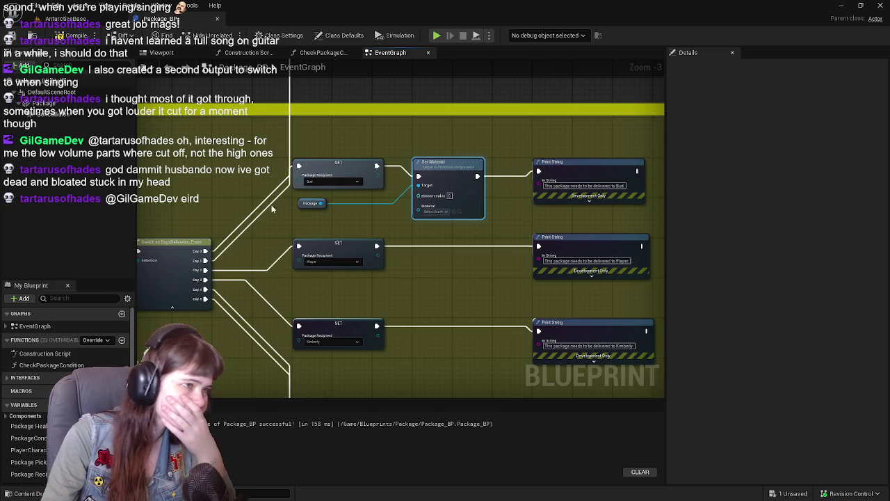
# Reposition the Package getter above the Bud row's Set Material node
pyautogui.moveTo(299, 206)
pyautogui.mouseDown()
pyautogui.moveTo(343, 325)
pyautogui.moveTo(339, 282)
pyautogui.moveTo(337, 289)
pyautogui.mouseUp()
pyautogui.moveTo(443, 299)
pyautogui.mouseDown()
pyautogui.moveTo(448, 211)
pyautogui.moveTo(438, 258)
pyautogui.moveTo(319, 295)
pyautogui.moveTo(320, 214)
pyautogui.mouseUp()
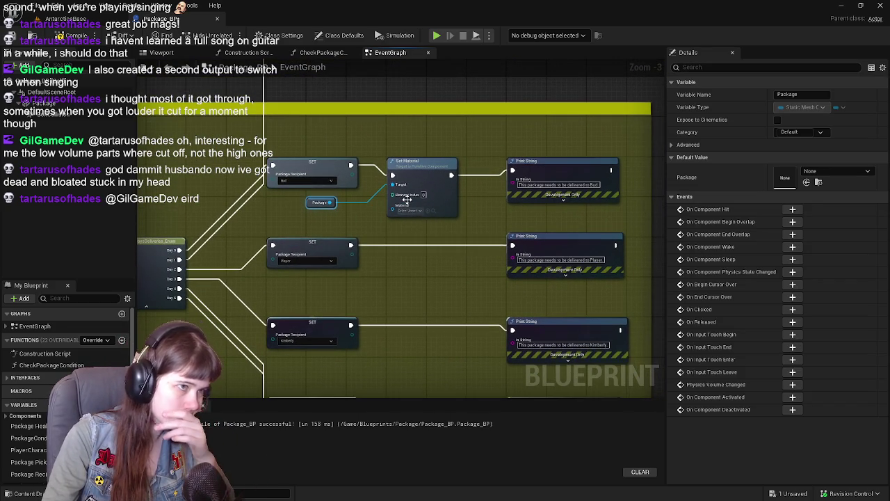
pyautogui.scroll(1, 407, 199)
pyautogui.moveTo(409, 200); pyautogui.dragTo(432, 111)
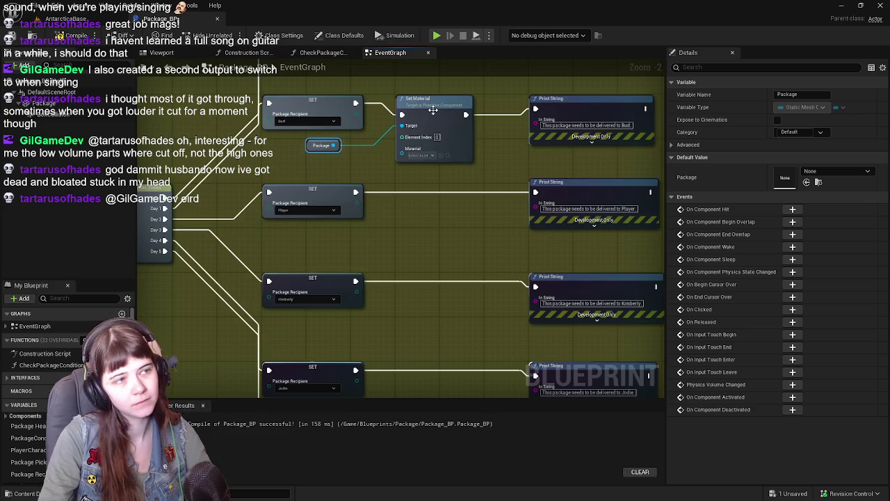
pyautogui.click(433, 112)
pyautogui.moveTo(307, 144)
pyautogui.mouseDown()
pyautogui.moveTo(398, 88)
pyautogui.moveTo(400, 115)
pyautogui.mouseUp()
# Duplicate the Package/Set Material pair into the Player row between SET and Print String, and save
pyautogui.keyDown('ctrl'); pyautogui.click(427, 179); pyautogui.keyUp('ctrl')
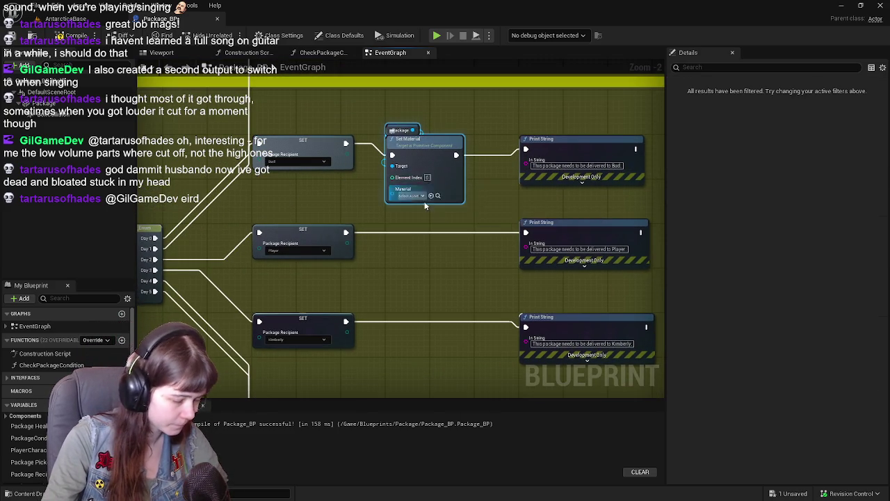
pyautogui.hotkey('ctrl', 'c')
pyautogui.hotkey('ctrl', 'v')
pyautogui.moveTo(420, 234); pyautogui.dragTo(408, 201)
pyautogui.moveTo(337, 187); pyautogui.dragTo(379, 202)
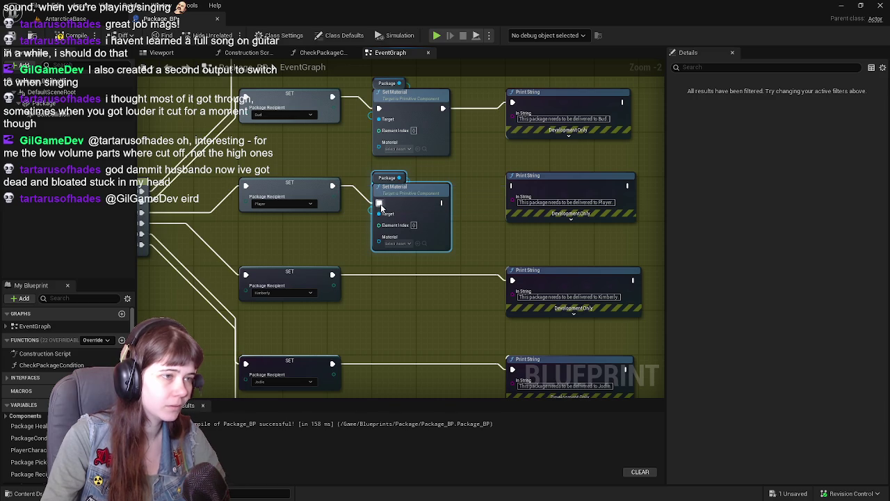
pyautogui.moveTo(445, 202)
pyautogui.mouseDown()
pyautogui.moveTo(487, 200)
pyautogui.moveTo(512, 185)
pyautogui.mouseUp()
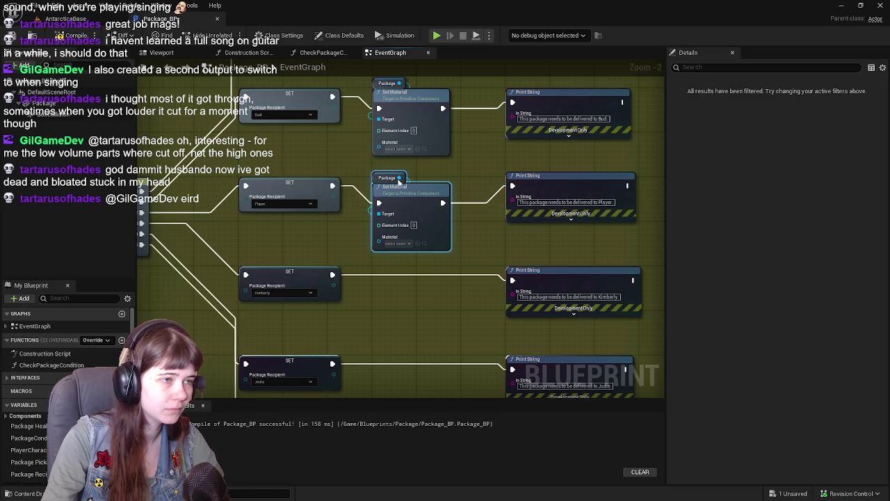
pyautogui.moveTo(400, 194); pyautogui.dragTo(400, 185)
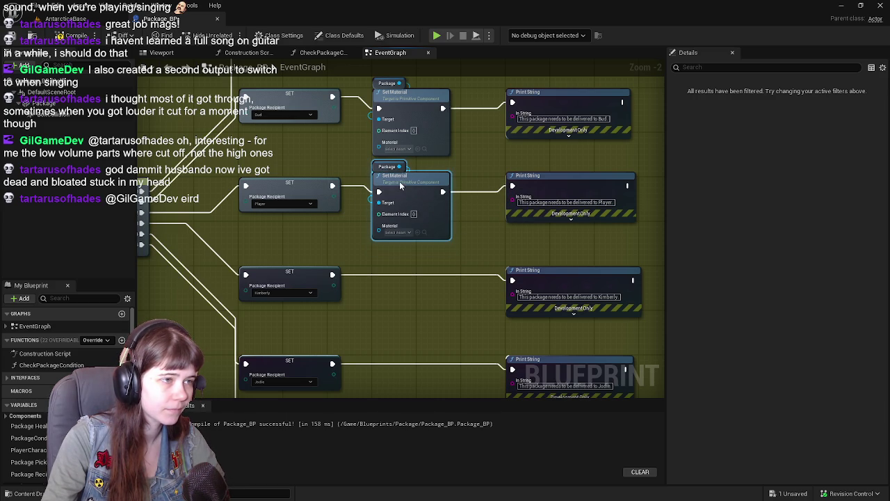
pyautogui.click(473, 171)
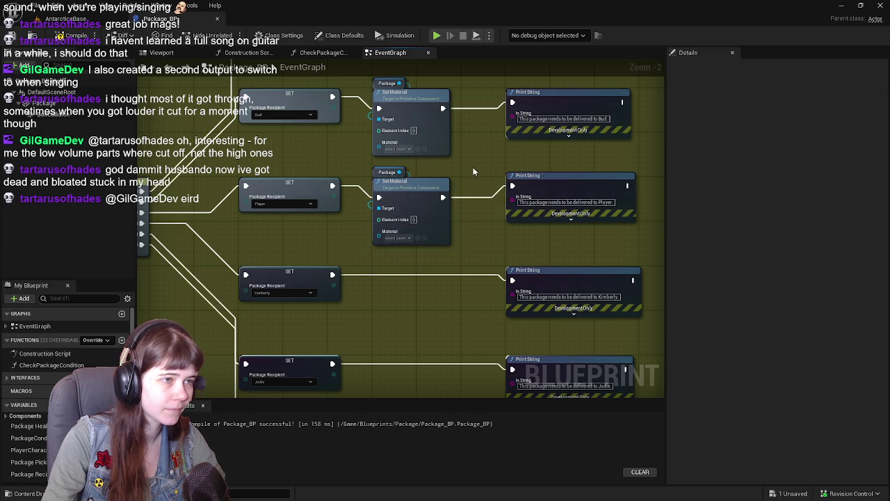
pyautogui.hotkey('ctrl', 's')
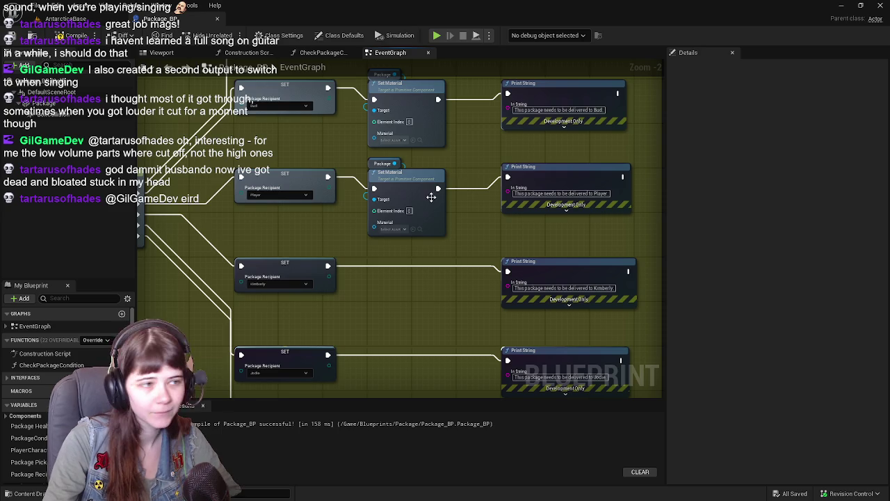
# Paste a Package/Set Material pair into the Kimberly row, wired between SET and Print String
pyautogui.moveTo(433, 193); pyautogui.dragTo(429, 173)
pyautogui.moveTo(358, 141); pyautogui.dragTo(387, 174)
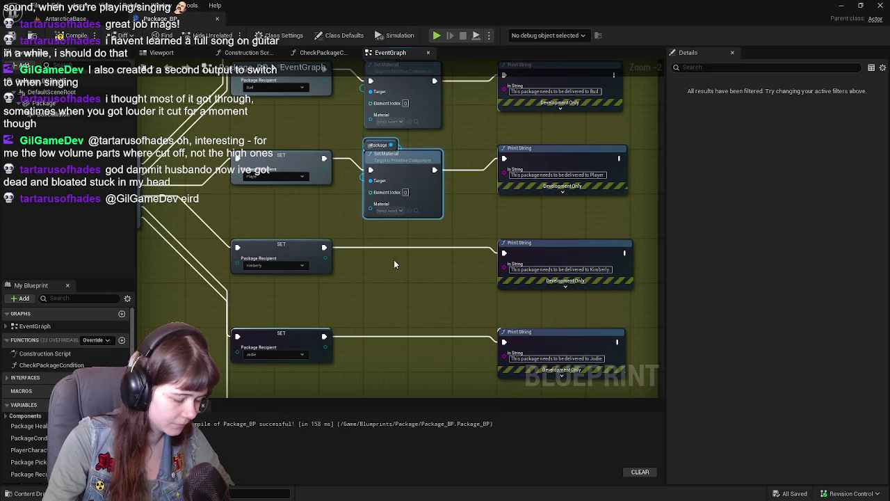
pyautogui.hotkey('ctrl', 'c')
pyautogui.hotkey('ctrl', 'v')
pyautogui.moveTo(400, 273); pyautogui.dragTo(400, 251)
pyautogui.moveTo(323, 248)
pyautogui.mouseDown()
pyautogui.moveTo(389, 266)
pyautogui.moveTo(433, 259)
pyautogui.mouseUp()
pyautogui.moveTo(511, 258); pyautogui.dragTo(506, 254)
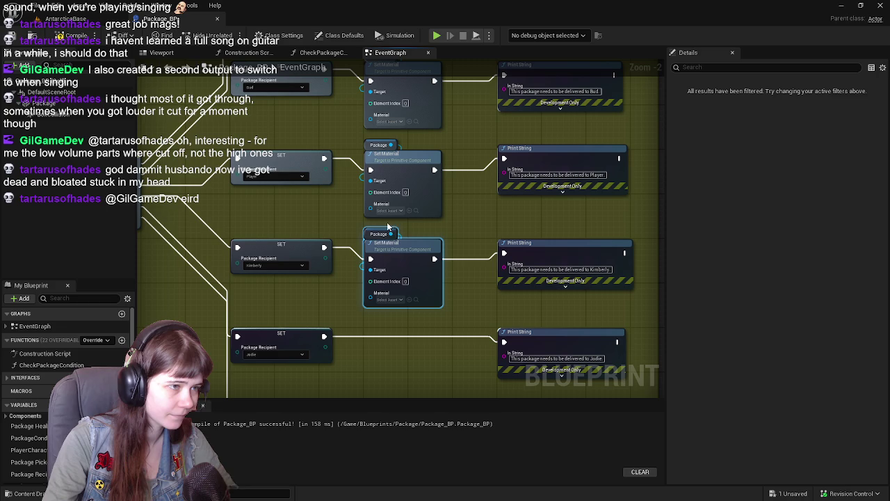
# Paste another Set Material pair into the Jodie row and wire it between SET and Print String
pyautogui.moveTo(406, 250); pyautogui.dragTo(379, 152)
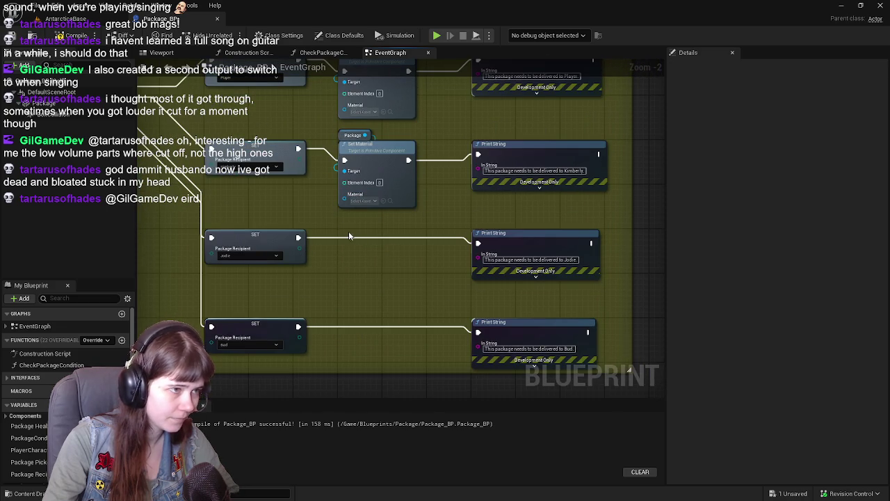
pyautogui.hotkey('ctrl', 'v')
pyautogui.moveTo(299, 238); pyautogui.dragTo(344, 249)
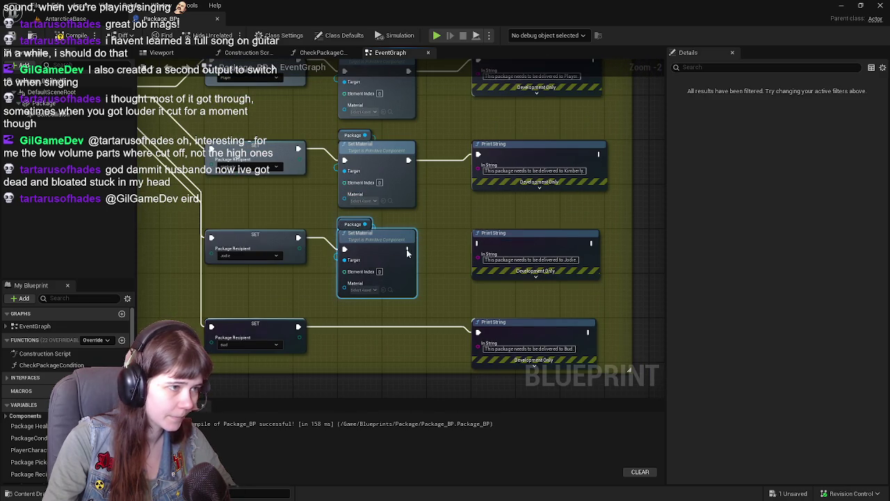
pyautogui.moveTo(409, 249)
pyautogui.mouseDown()
pyautogui.moveTo(477, 250)
pyautogui.moveTo(477, 243)
pyautogui.mouseUp()
# Copy Set Material into the final Bud row, wire it in, and pan to the second row group
pyautogui.moveTo(362, 219); pyautogui.dragTo(410, 190)
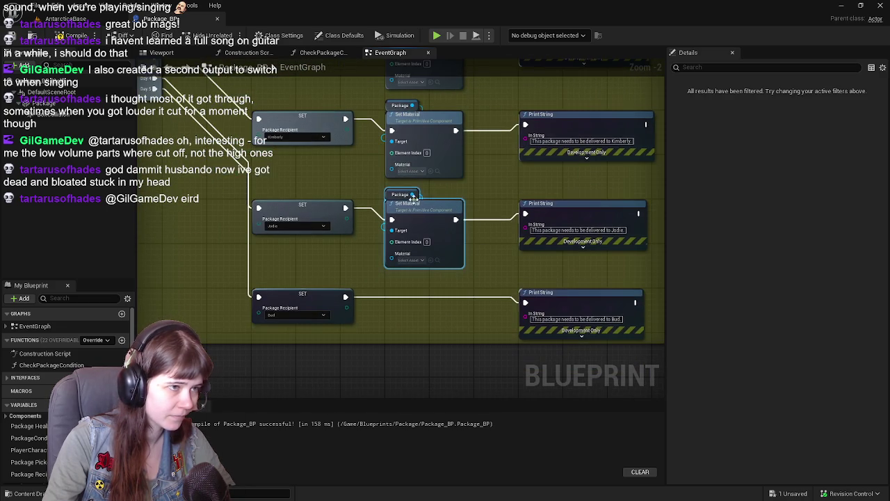
pyautogui.moveTo(389, 274); pyautogui.dragTo(367, 219)
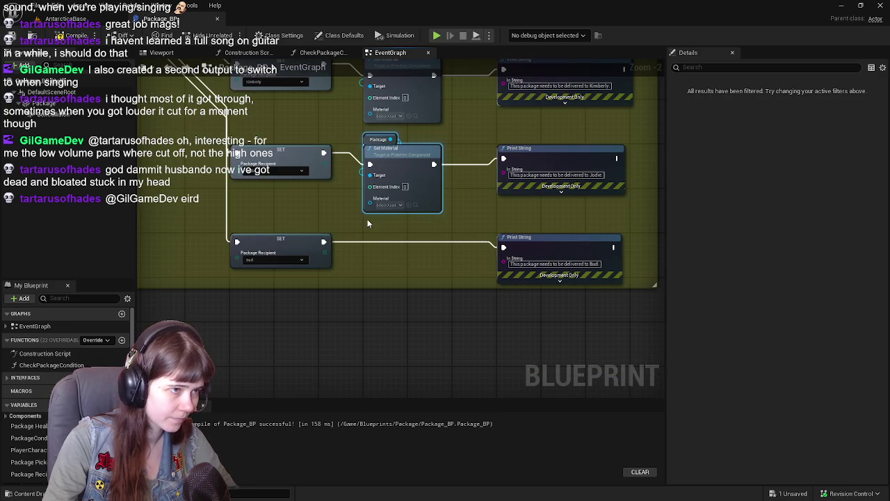
pyautogui.click(383, 243)
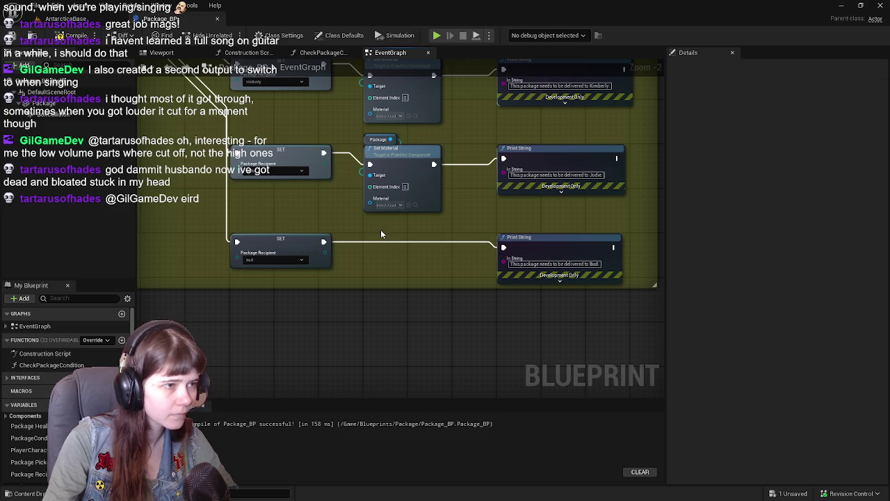
pyautogui.click(387, 161)
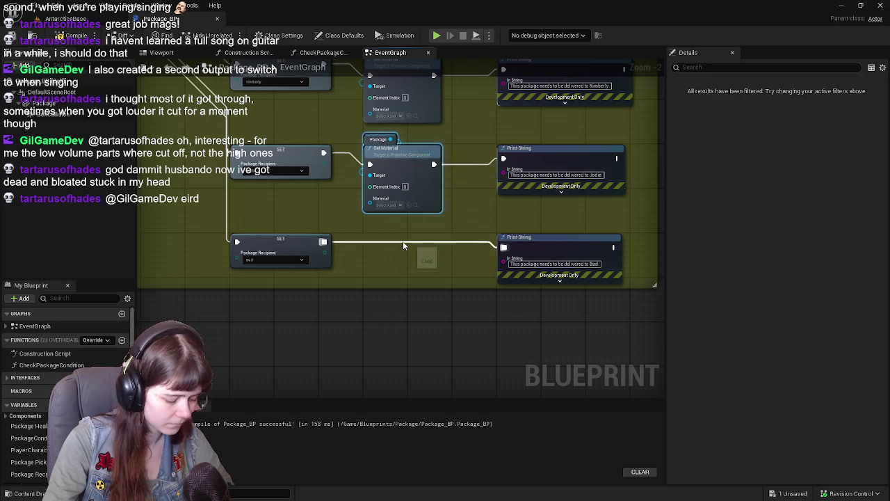
pyautogui.hotkey('ctrl', 'c')
pyautogui.hotkey('ctrl', 'v')
pyautogui.moveTo(410, 256); pyautogui.dragTo(395, 248)
pyautogui.moveTo(323, 242); pyautogui.dragTo(370, 252)
pyautogui.moveTo(433, 253); pyautogui.dragTo(503, 248)
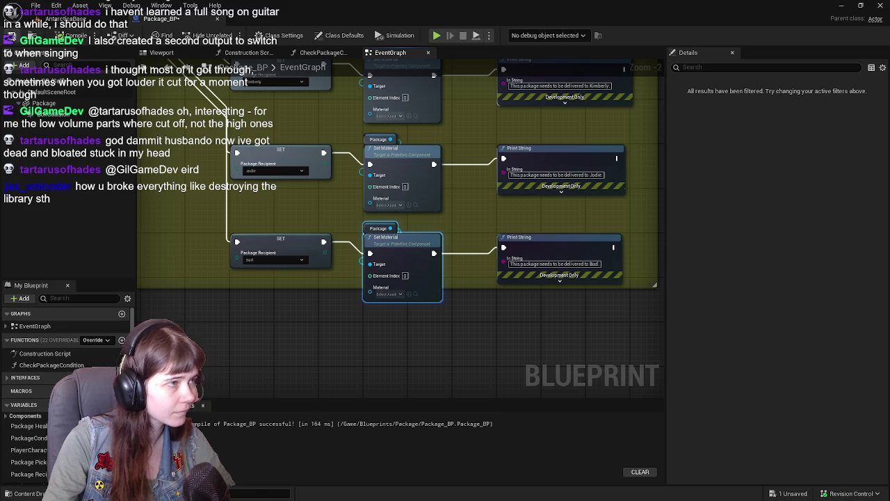
pyautogui.moveTo(487, 389); pyautogui.dragTo(487, 226)
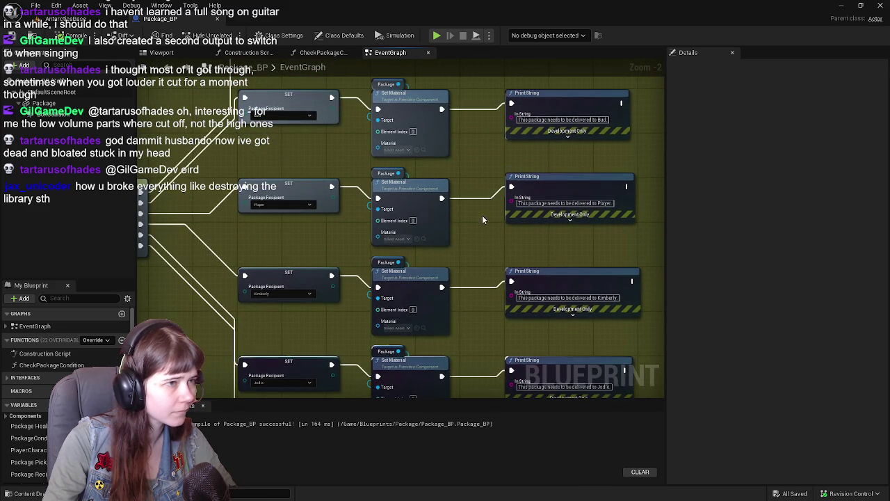
# Assign ML_PackageBud to Bud's Set Material, widen the test comment around its Print String, and compile
pyautogui.hotkey('ctrl', 'space')
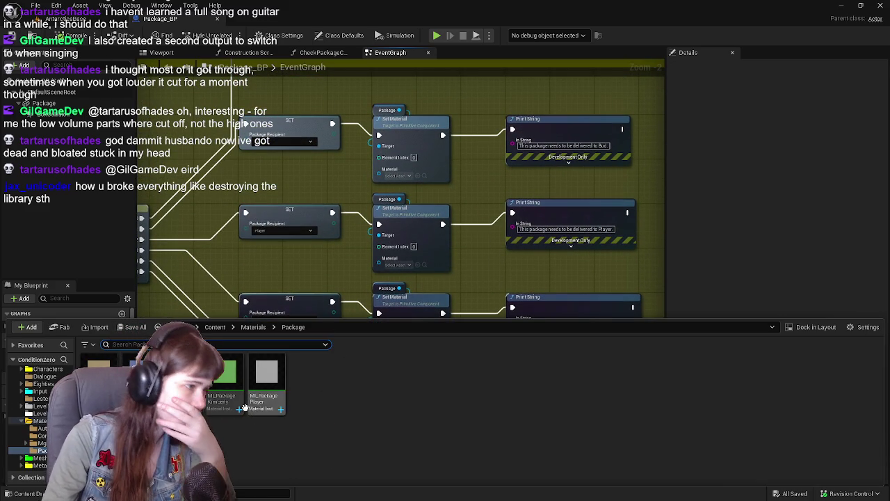
pyautogui.moveTo(136, 376)
pyautogui.mouseDown()
pyautogui.moveTo(338, 216)
pyautogui.moveTo(421, 198)
pyautogui.moveTo(401, 175)
pyautogui.moveTo(430, 334)
pyautogui.mouseUp()
pyautogui.scroll(-1, 430, 184)
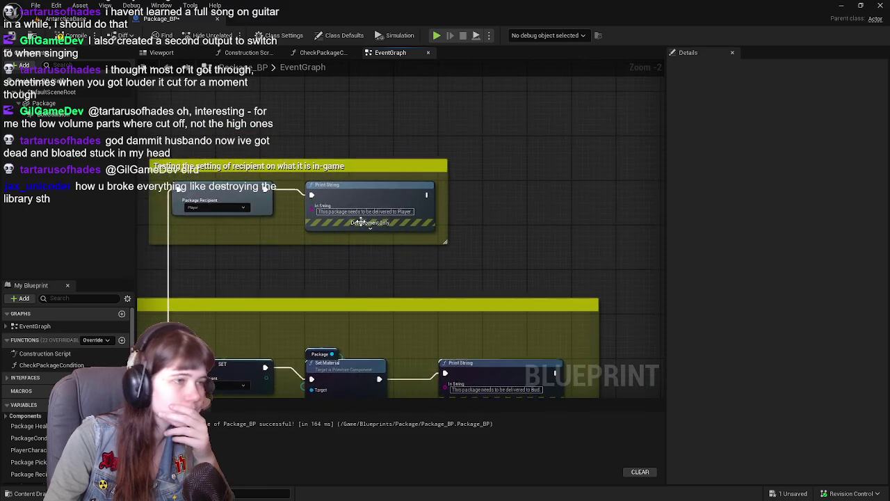
pyautogui.moveTo(358, 198); pyautogui.dragTo(519, 199)
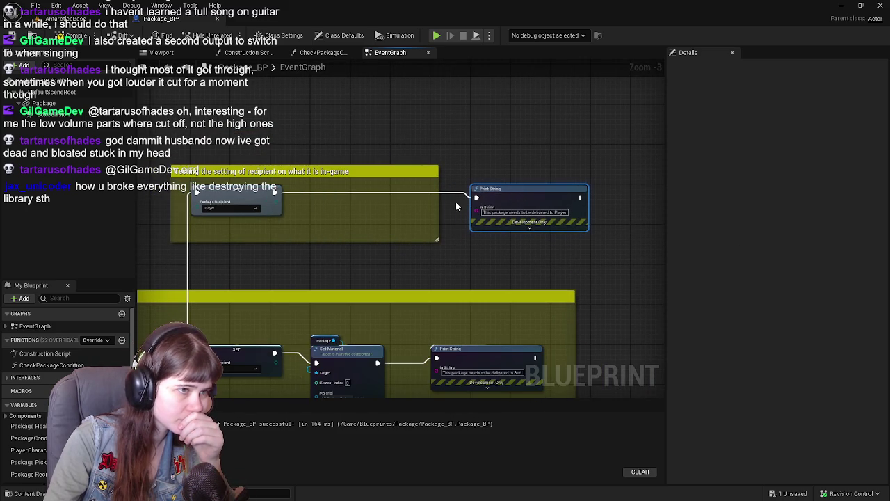
pyautogui.moveTo(438, 220); pyautogui.dragTo(616, 217)
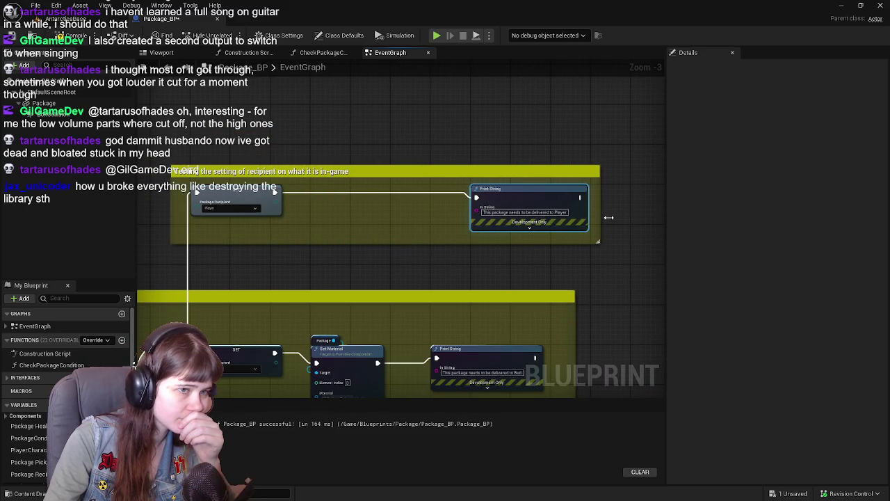
pyautogui.click(73, 35)
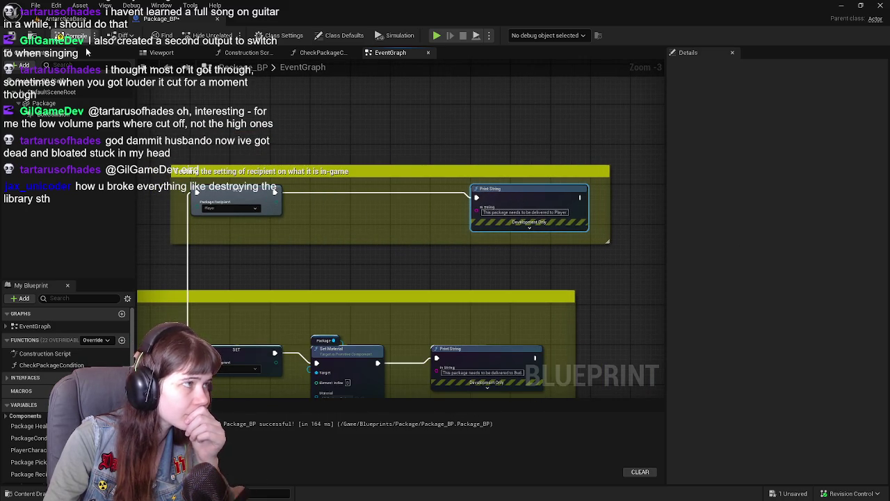
# Move the Print String back left and narrow the comment box to fit its nodes
pyautogui.moveTo(515, 196); pyautogui.dragTo(468, 198)
pyautogui.moveTo(609, 202); pyautogui.dragTo(572, 201)
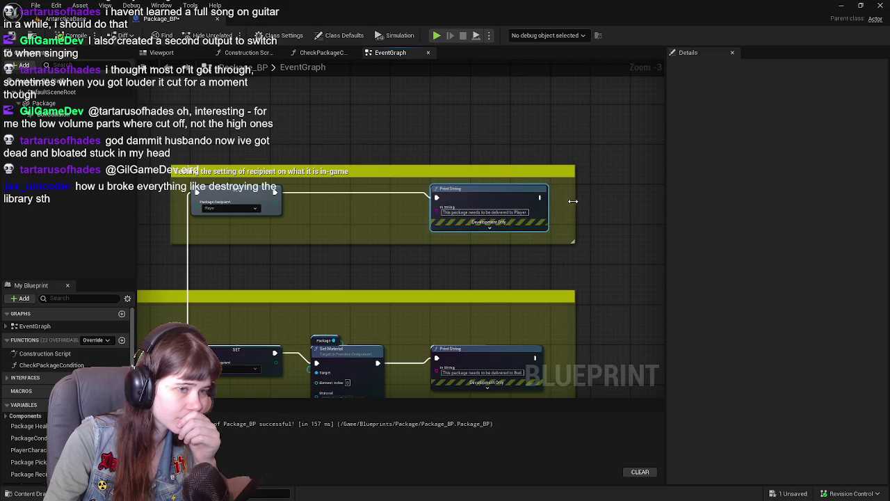
pyautogui.moveTo(362, 127); pyautogui.dragTo(399, 132)
pyautogui.moveTo(379, 254); pyautogui.dragTo(370, 208)
pyautogui.click(369, 301)
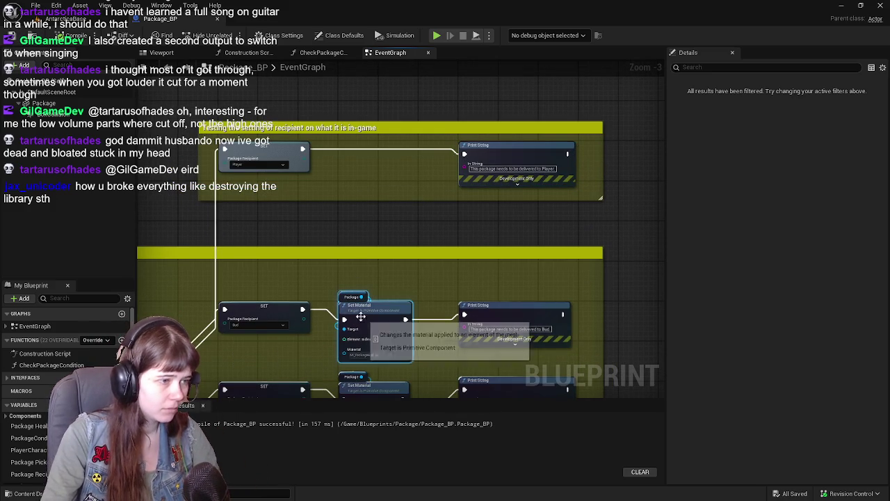
# Paste a Set Material copy into the Player test row and wire the SET into it
pyautogui.hotkey('ctrl', 'c')
pyautogui.hotkey('ctrl', 'v')
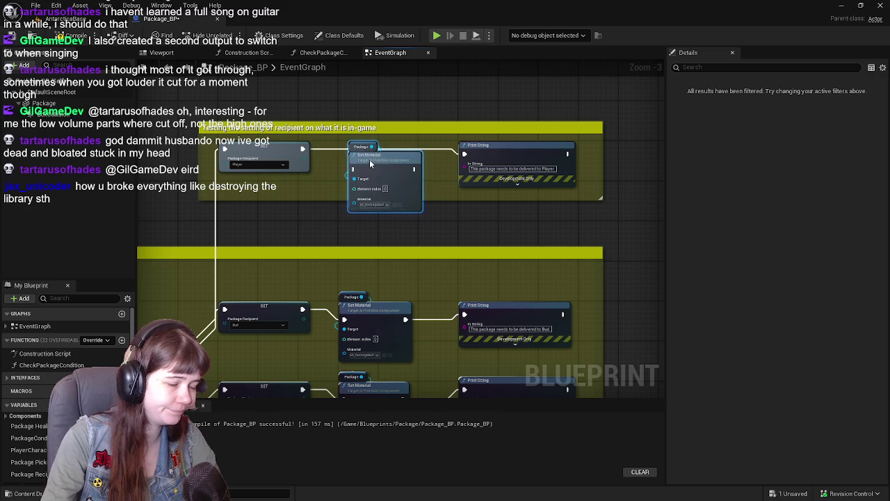
pyautogui.moveTo(362, 159); pyautogui.dragTo(383, 109)
pyautogui.click(170, 106)
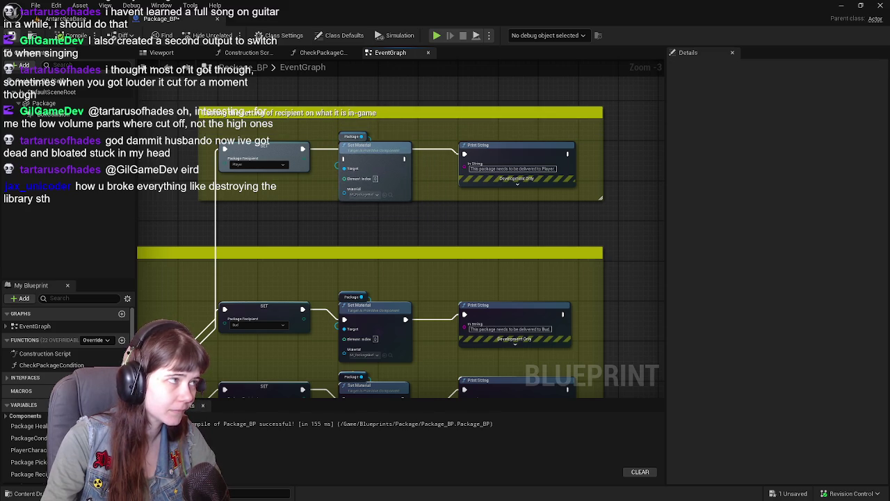
pyautogui.hotkey('ctrl', 's')
pyautogui.moveTo(303, 149); pyautogui.dragTo(345, 161)
pyautogui.moveTo(414, 159)
pyautogui.mouseDown()
pyautogui.moveTo(456, 162)
pyautogui.moveTo(416, 159)
pyautogui.moveTo(463, 154)
pyautogui.mouseUp()
# Try assigning the Player package material to the test Set Material's Material pin
pyautogui.hotkey('ctrl', 'space')
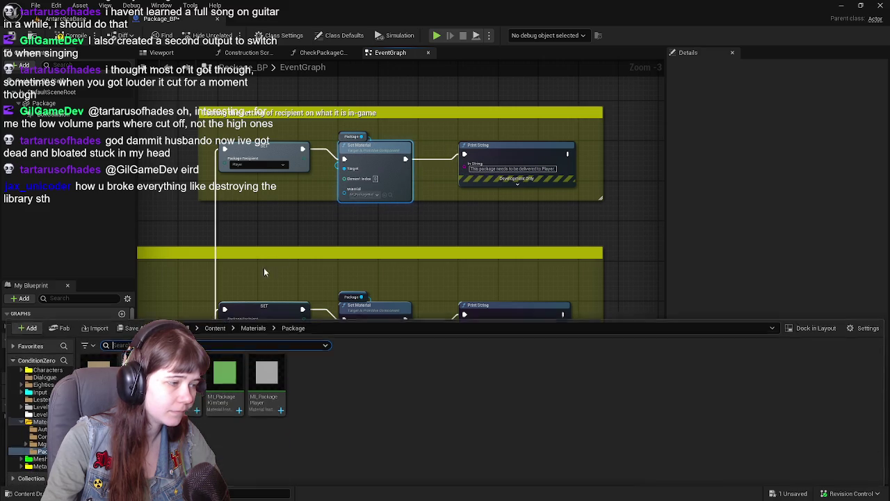
pyautogui.moveTo(99, 369)
pyautogui.mouseDown()
pyautogui.moveTo(343, 201)
pyautogui.moveTo(365, 222)
pyautogui.moveTo(356, 235)
pyautogui.mouseUp()
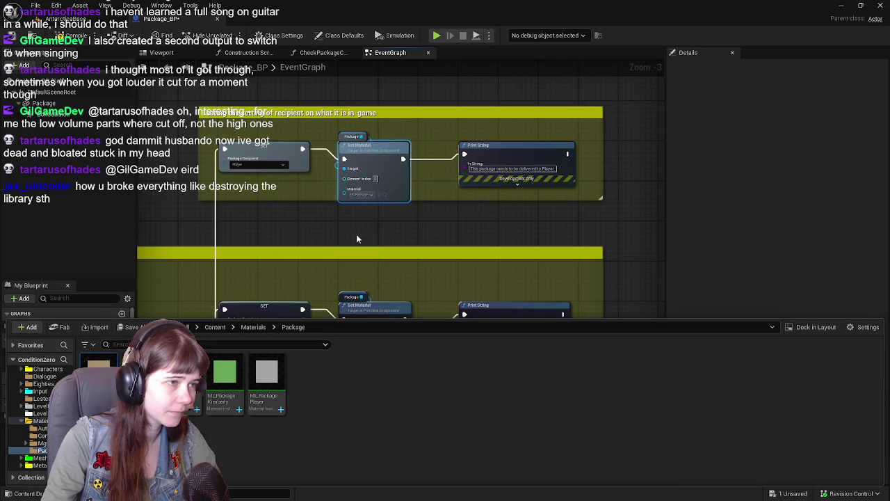
pyautogui.press('F7')
pyautogui.hotkey('ctrl', 'space')
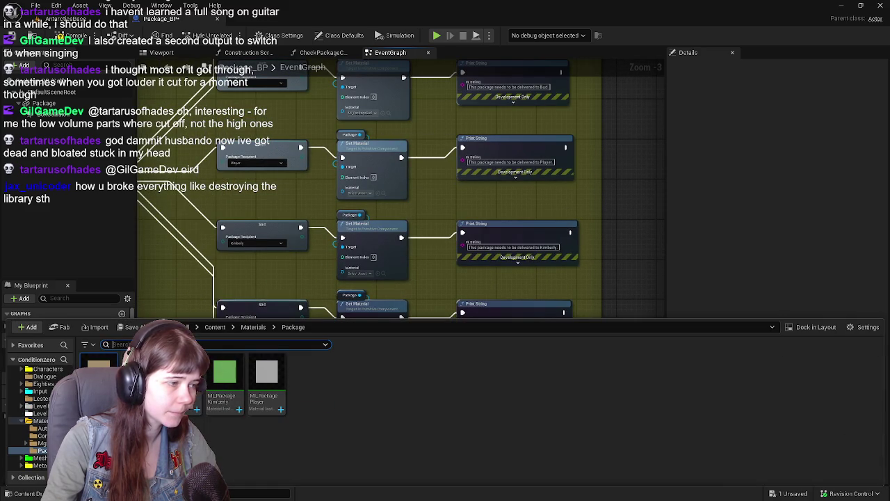
pyautogui.moveTo(266, 379)
pyautogui.mouseDown()
pyautogui.moveTo(357, 230)
pyautogui.moveTo(361, 187)
pyautogui.moveTo(386, 277)
pyautogui.mouseUp()
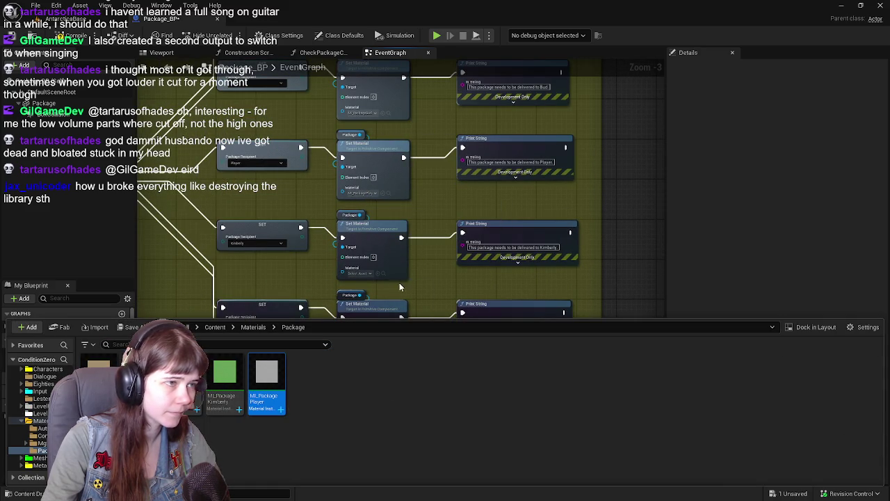
# Assign ML_PackageKimberly, ML_PackageJodie and ML_PackageBud to their rows, then compile and save
pyautogui.hotkey('ctrl', 'space')
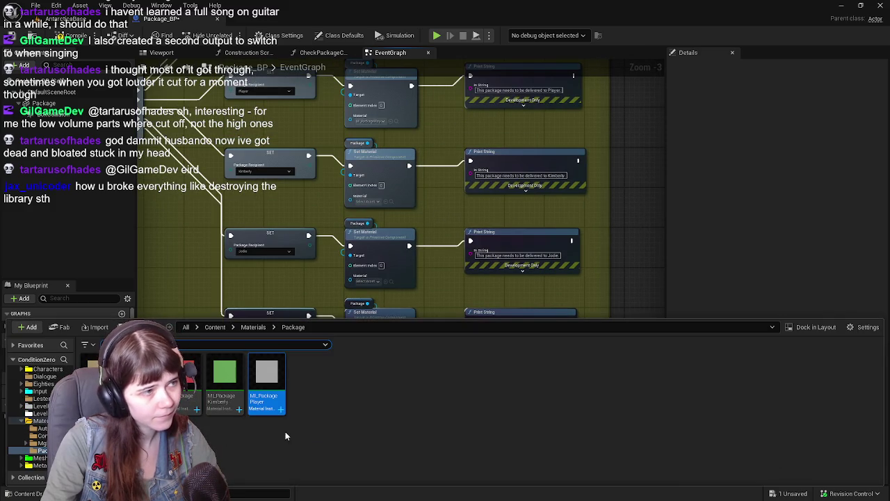
pyautogui.moveTo(224, 379)
pyautogui.mouseDown()
pyautogui.moveTo(363, 226)
pyautogui.moveTo(361, 200)
pyautogui.mouseUp()
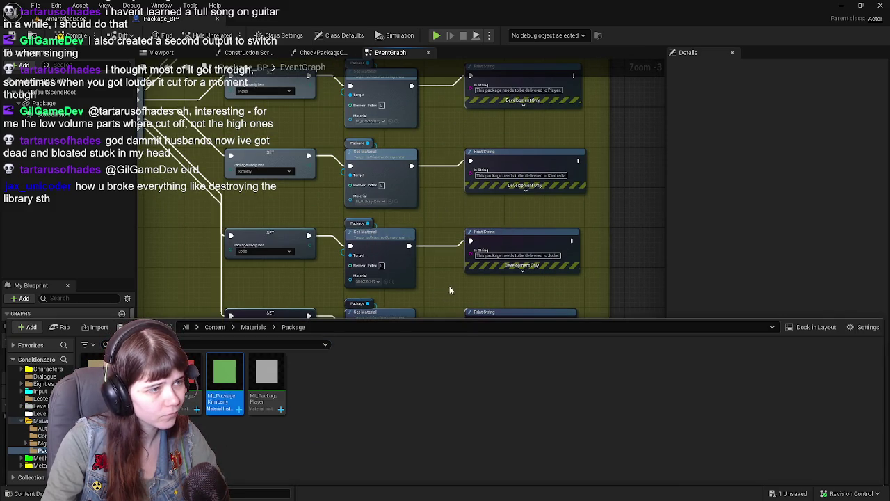
pyautogui.hotkey('ctrl', 'space')
pyautogui.moveTo(186, 379)
pyautogui.mouseDown()
pyautogui.moveTo(208, 368)
pyautogui.moveTo(345, 216)
pyautogui.moveTo(376, 202)
pyautogui.mouseUp()
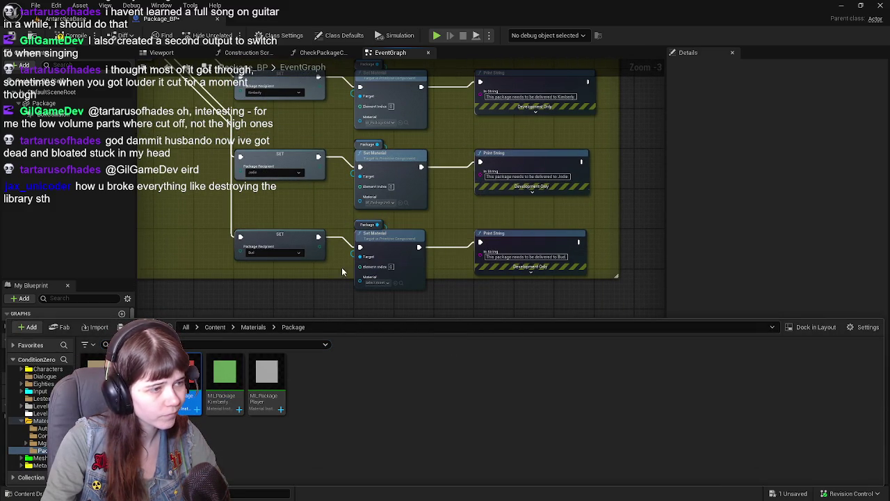
pyautogui.moveTo(105, 379)
pyautogui.mouseDown()
pyautogui.moveTo(359, 295)
pyautogui.moveTo(378, 279)
pyautogui.mouseUp()
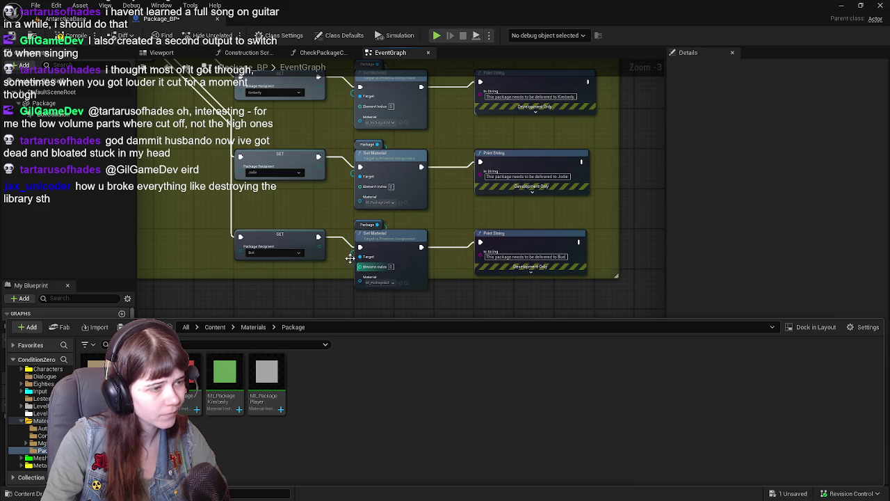
pyautogui.press('F7')
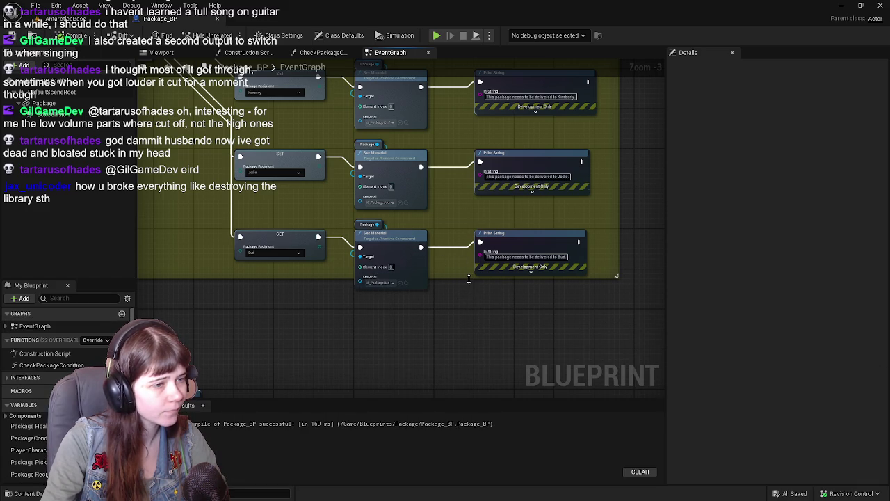
# Extend the comment box down over the rows and return to the AntarcticaBase level
pyautogui.moveTo(468, 278); pyautogui.dragTo(472, 297)
pyautogui.scroll(-1, 397, 310)
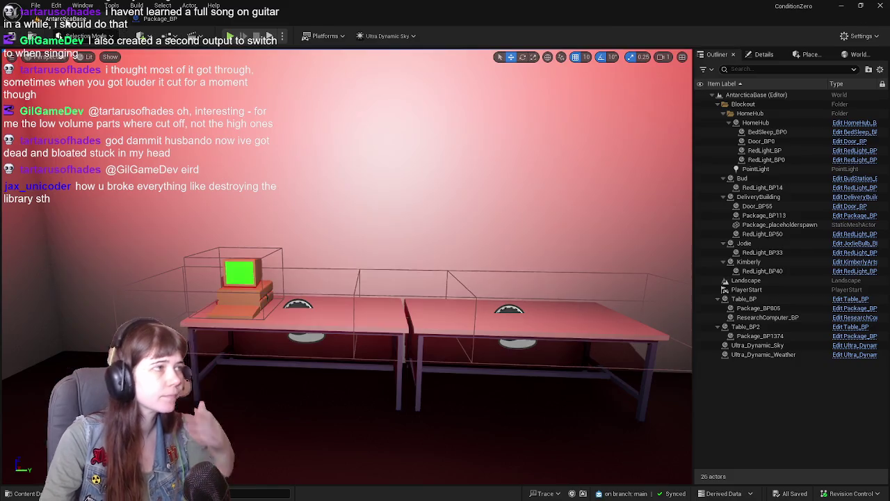
pyautogui.click(52, 19)
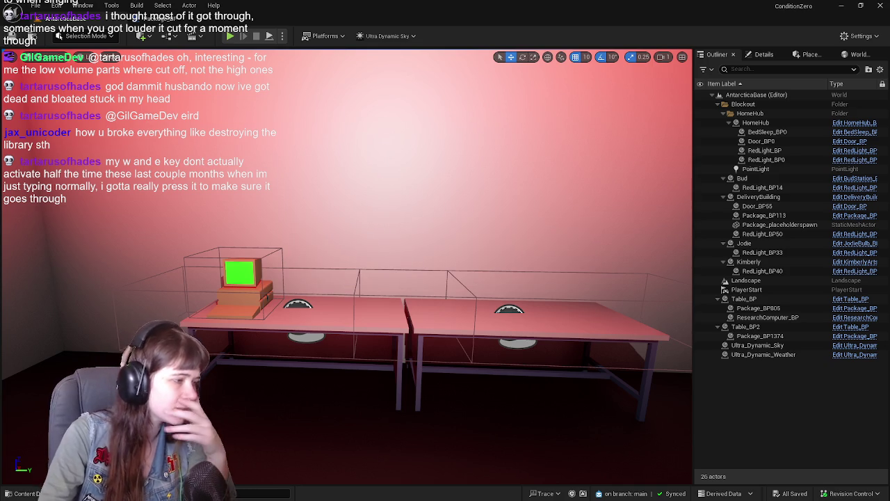
# Set GM_ConditionZero as the level's game mode override in World Settings
pyautogui.hotkey('ctrl', 'space')
pyautogui.click(857, 54)
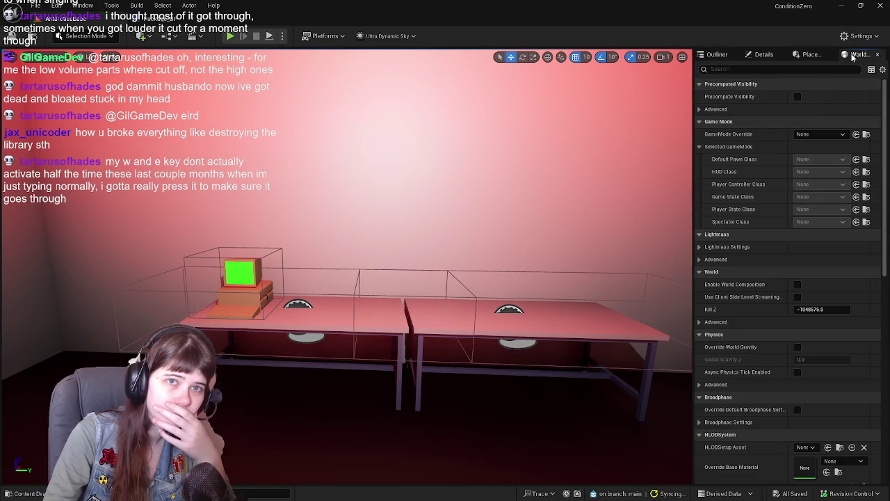
pyautogui.click(823, 135)
pyautogui.click(820, 201)
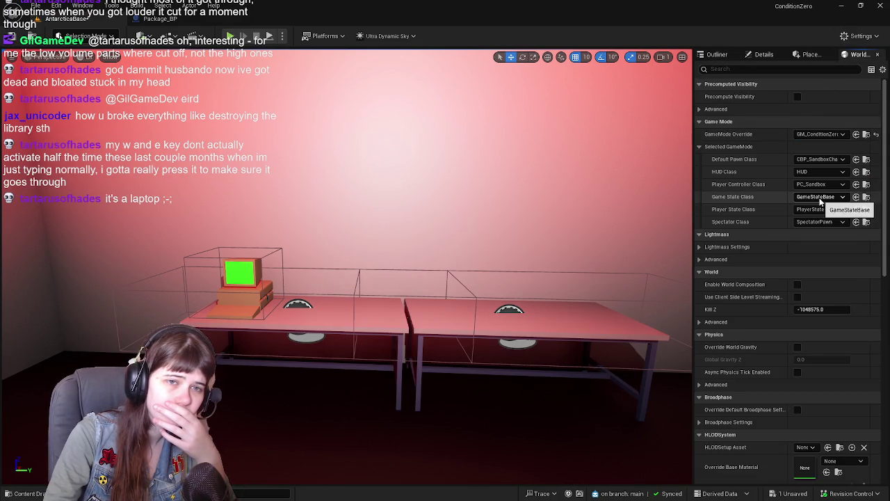
pyautogui.click(716, 54)
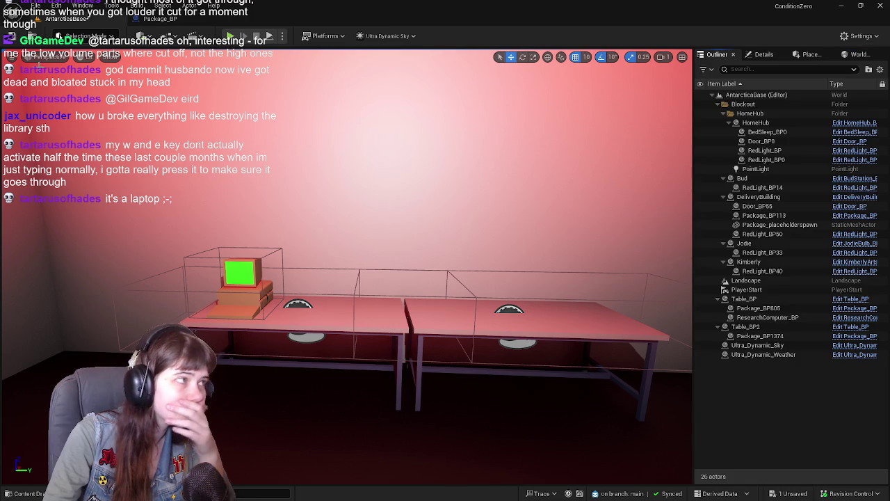
# Browse the Content Drawer's Blueprints folder to reach the GM_ConditionZero blueprint
pyautogui.click(28, 492)
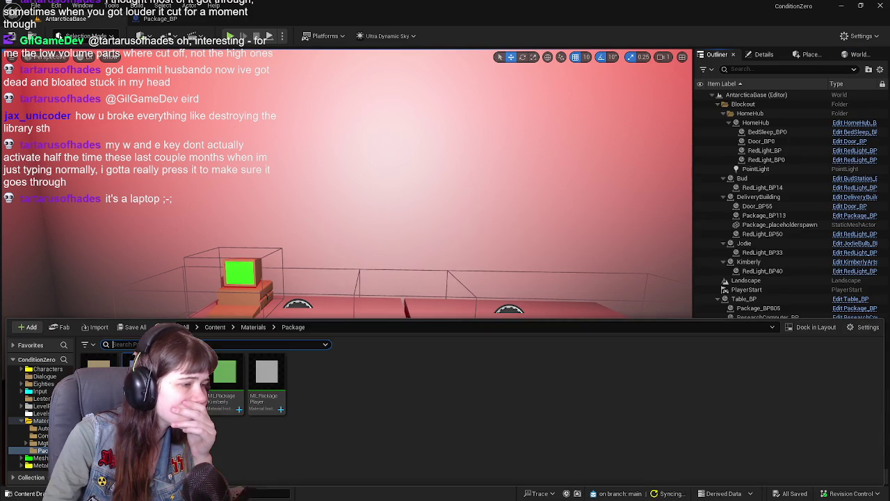
pyautogui.click(214, 328)
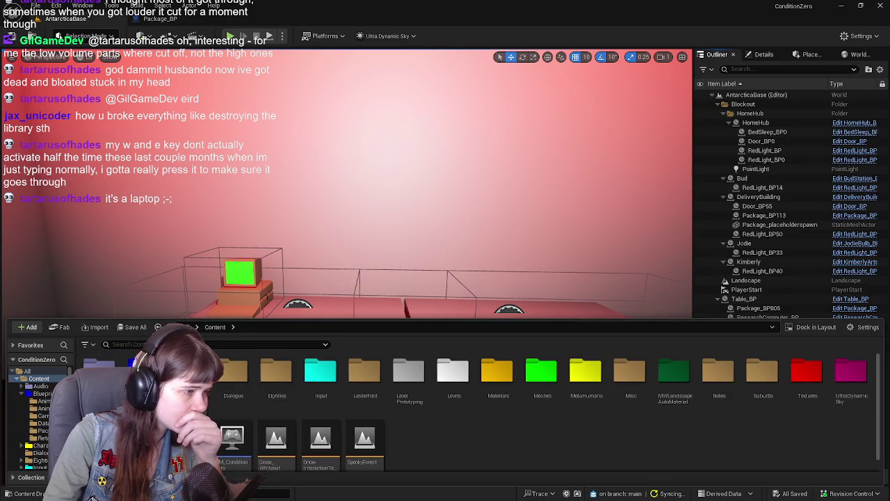
pyautogui.doubleClick(145, 372)
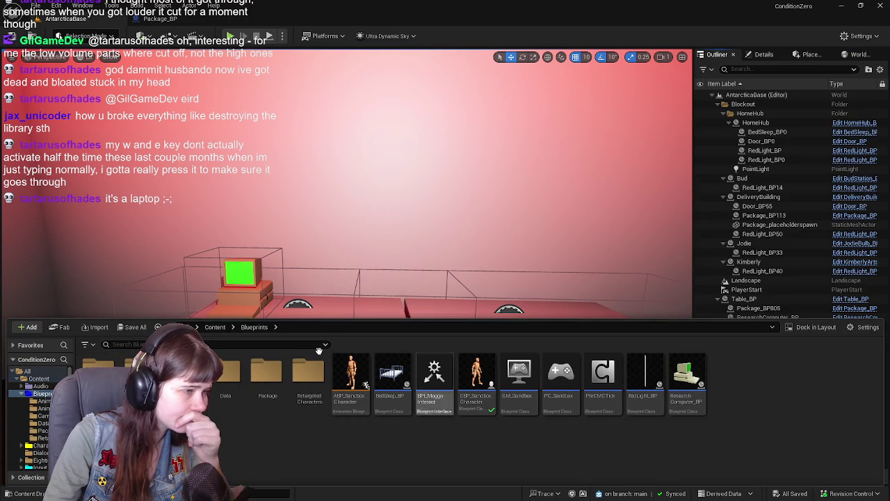
pyautogui.click(215, 326)
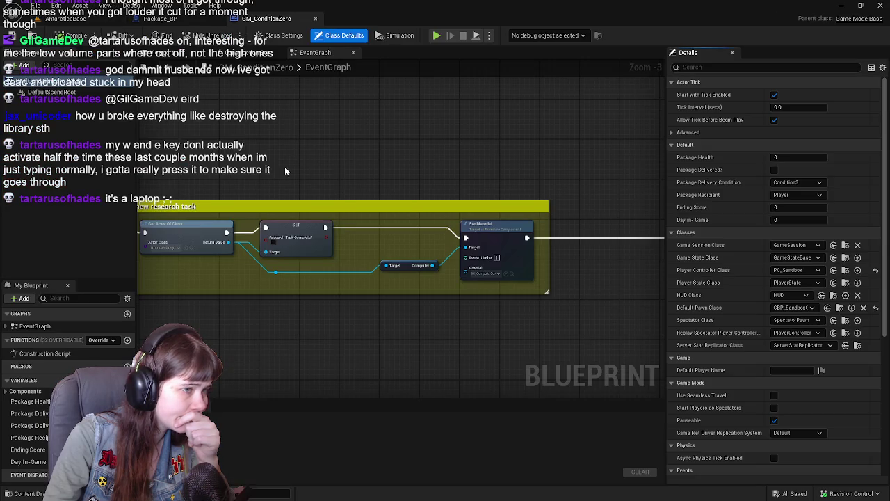
# Pan around GM_ConditionZero's event graph to the package delivery task comment
pyautogui.moveTo(288, 169)
pyautogui.mouseDown()
pyautogui.moveTo(461, 149)
pyautogui.moveTo(354, 155)
pyautogui.mouseUp()
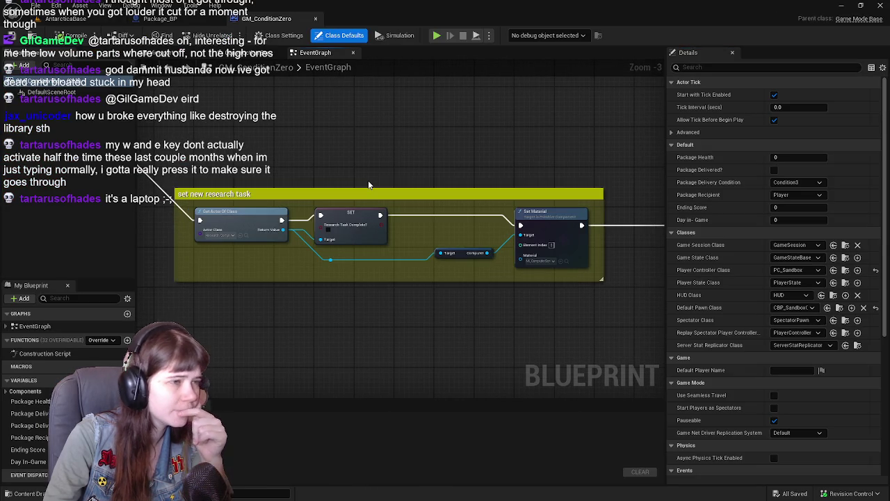
pyautogui.scroll(-1, 368, 184)
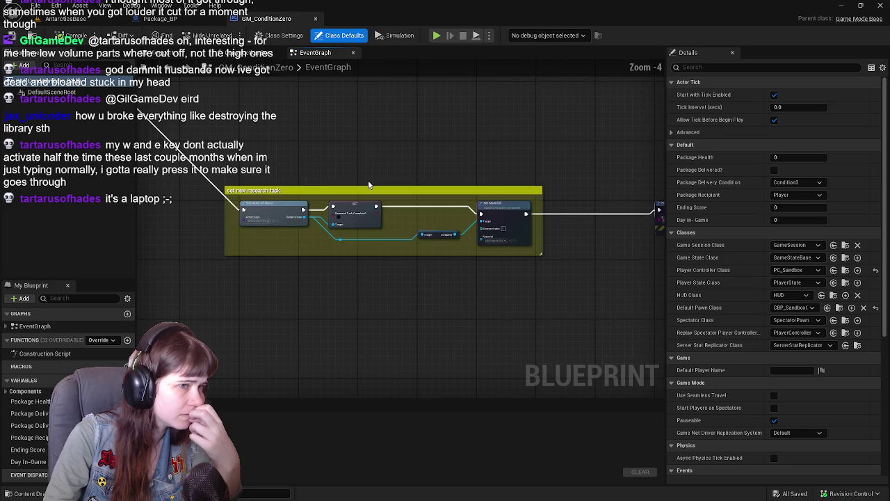
pyautogui.scroll(1, 368, 184)
pyautogui.moveTo(368, 184)
pyautogui.mouseDown()
pyautogui.moveTo(431, 236)
pyautogui.moveTo(333, 174)
pyautogui.moveTo(514, 173)
pyautogui.moveTo(575, 237)
pyautogui.mouseUp()
pyautogui.scroll(-1, 317, 239)
pyautogui.moveTo(317, 239)
pyautogui.mouseDown()
pyautogui.moveTo(453, 308)
pyautogui.moveTo(449, 334)
pyautogui.mouseUp()
pyautogui.scroll(1, 359, 238)
pyautogui.scroll(-1, 359, 237)
pyautogui.moveTo(359, 238)
pyautogui.mouseDown()
pyautogui.moveTo(446, 130)
pyautogui.moveTo(321, 121)
pyautogui.moveTo(508, 172)
pyautogui.moveTo(405, 123)
pyautogui.moveTo(329, 114)
pyautogui.moveTo(370, 193)
pyautogui.moveTo(296, 208)
pyautogui.mouseUp()
pyautogui.scroll(1, 320, 121)
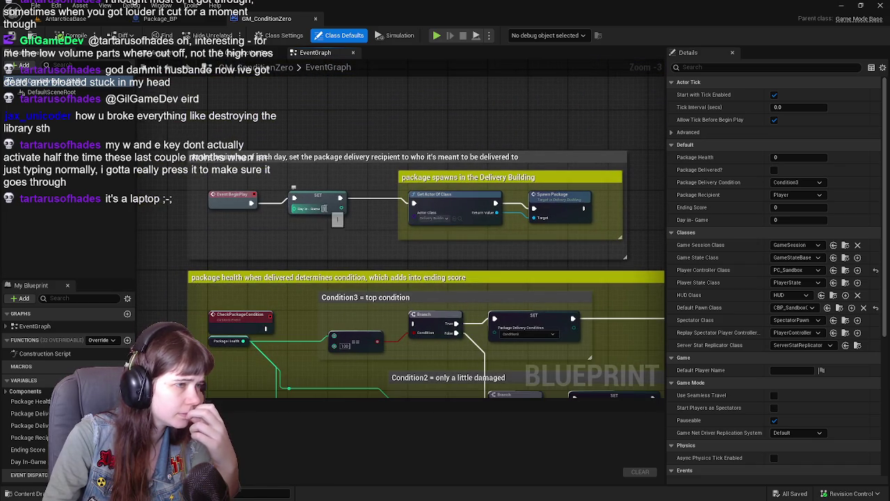
# Commit the new Day In-Game value, compile, and bring the Sleep to next day comment into view
pyautogui.click(387, 236)
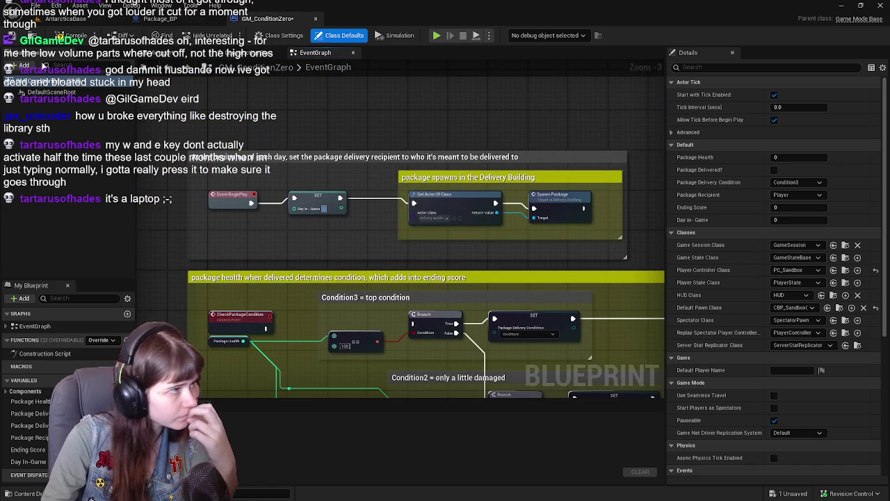
pyautogui.click(70, 35)
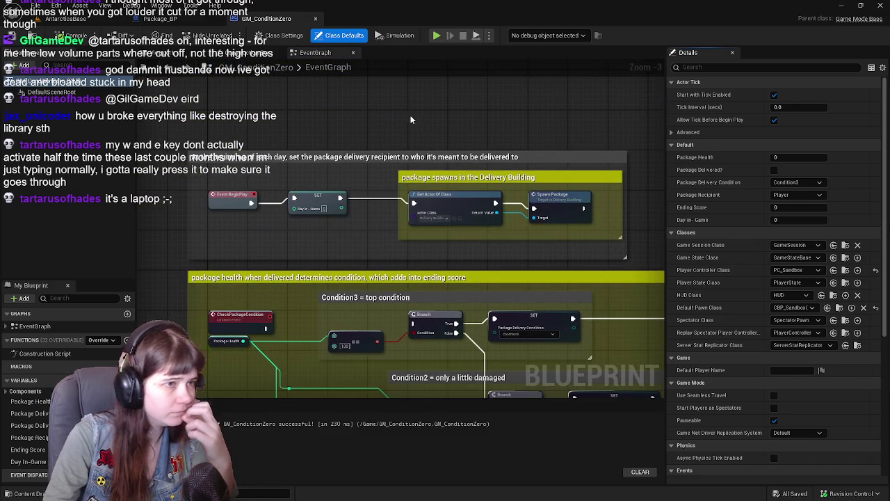
pyautogui.moveTo(413, 116); pyautogui.dragTo(367, 118)
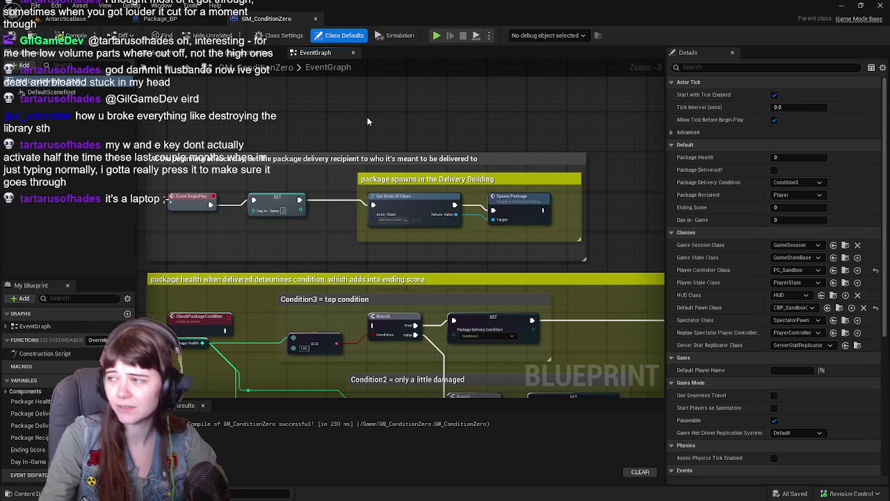
pyautogui.moveTo(370, 113)
pyautogui.mouseDown()
pyautogui.moveTo(382, 372)
pyautogui.moveTo(391, 329)
pyautogui.mouseUp()
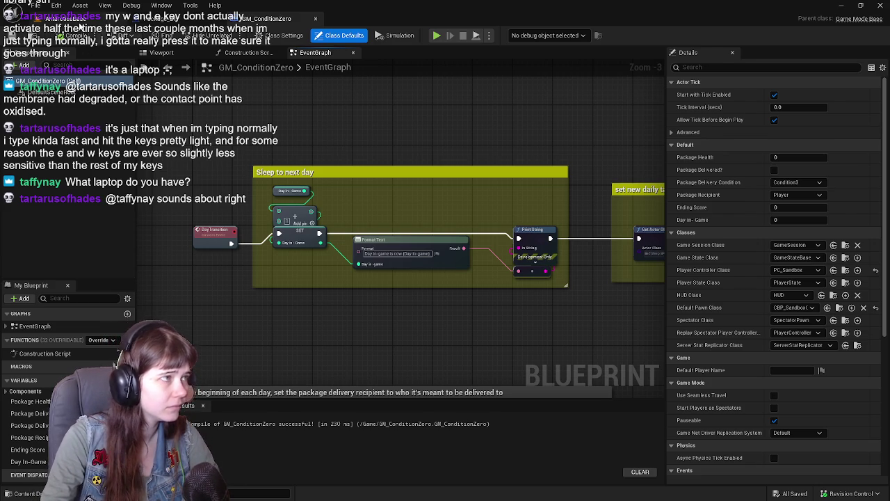
# Run a quick play test of the AntarcticaBase level and stop it
pyautogui.click(68, 19)
pyautogui.click(229, 37)
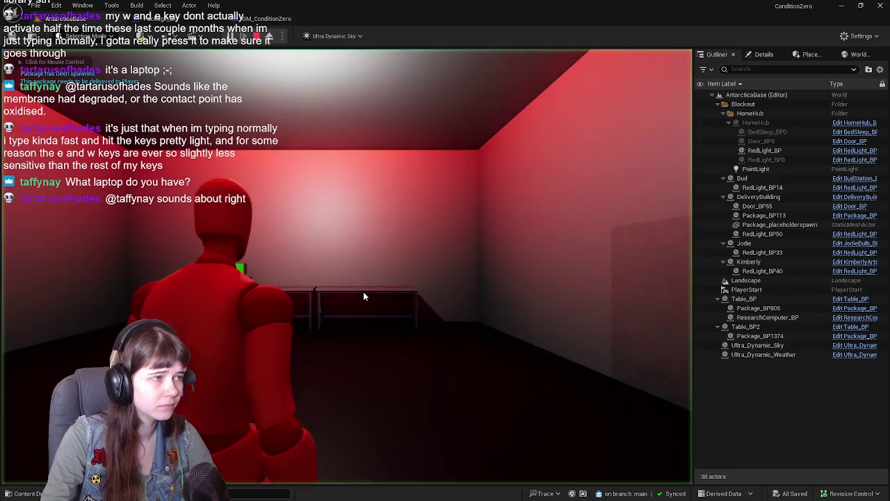
pyautogui.press('Escape')
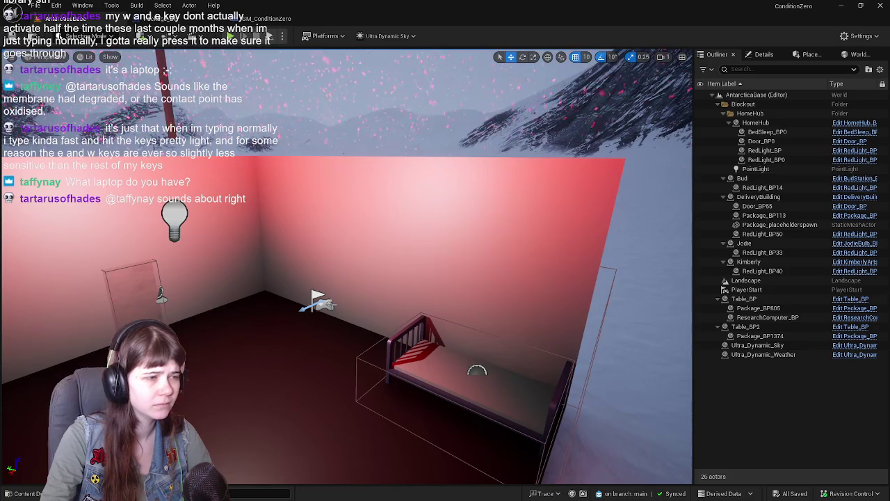
# Move the PlayerStart to the room's left side, rotate it 90 degrees, and play from there
pyautogui.doubleClick(746, 289)
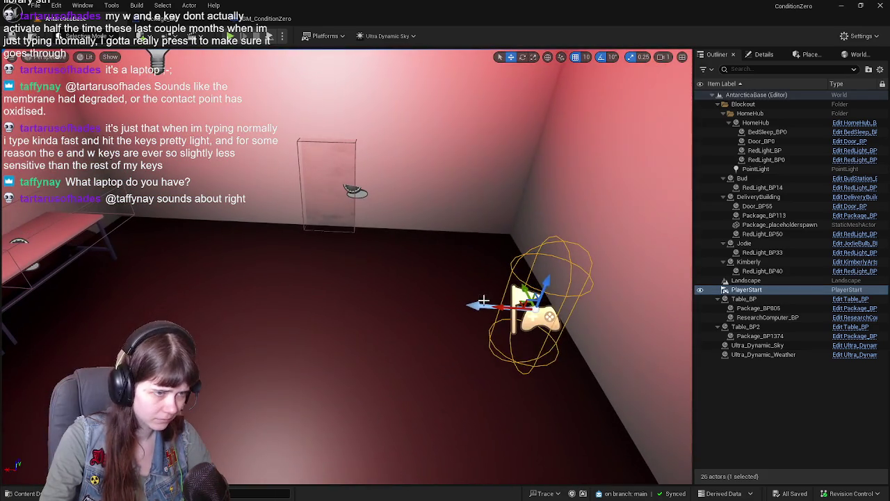
pyautogui.moveTo(472, 306)
pyautogui.mouseDown()
pyautogui.moveTo(207, 299)
pyautogui.moveTo(230, 301)
pyautogui.mouseUp()
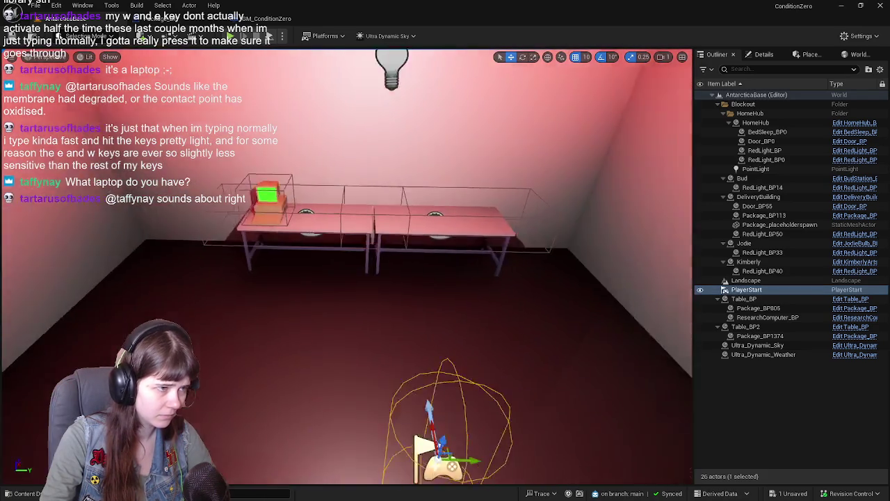
pyautogui.scroll(-2, 529, 319)
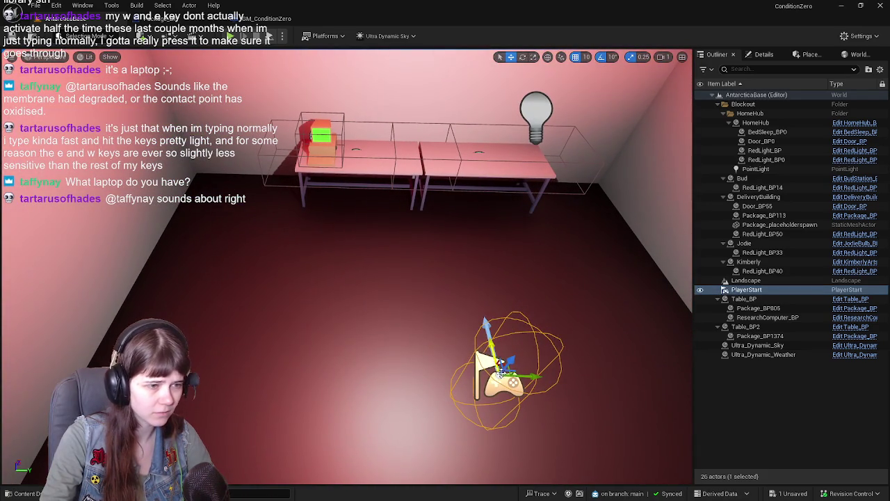
pyautogui.moveTo(506, 369)
pyautogui.mouseDown()
pyautogui.moveTo(287, 282)
pyautogui.moveTo(202, 291)
pyautogui.moveTo(184, 276)
pyautogui.mouseUp()
pyautogui.press('e')
pyautogui.moveTo(202, 306)
pyautogui.mouseDown()
pyautogui.moveTo(237, 280)
pyautogui.moveTo(236, 293)
pyautogui.mouseUp()
pyautogui.press('w')
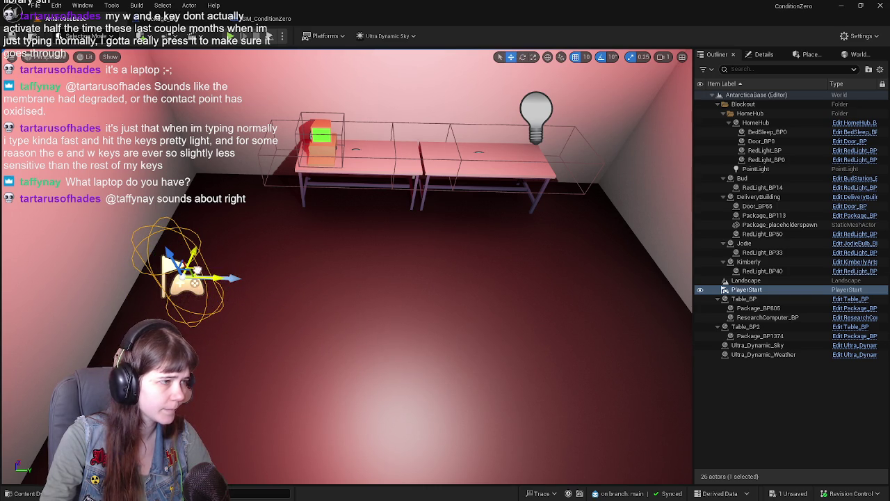
pyautogui.moveTo(184, 272); pyautogui.dragTo(156, 265)
pyautogui.click(231, 36)
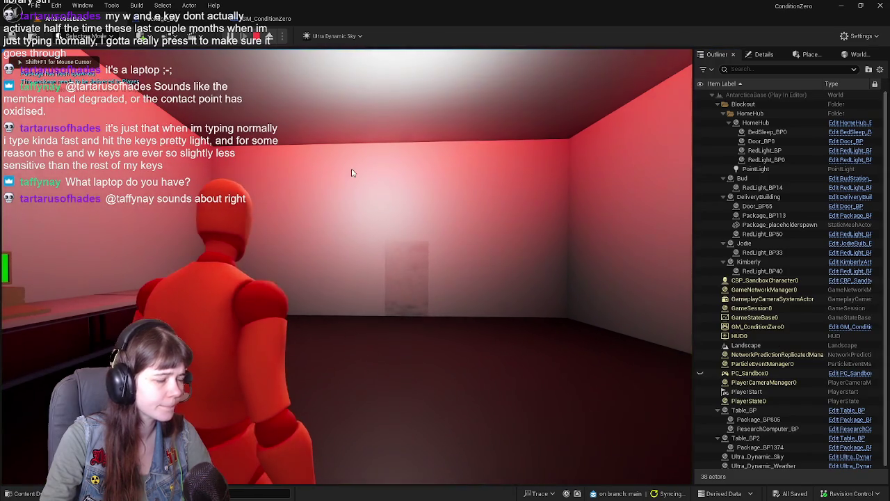
# Restart the play test and run the character out of the room toward the distant building
pyautogui.press('Escape')
pyautogui.hotkey('alt', 'p')
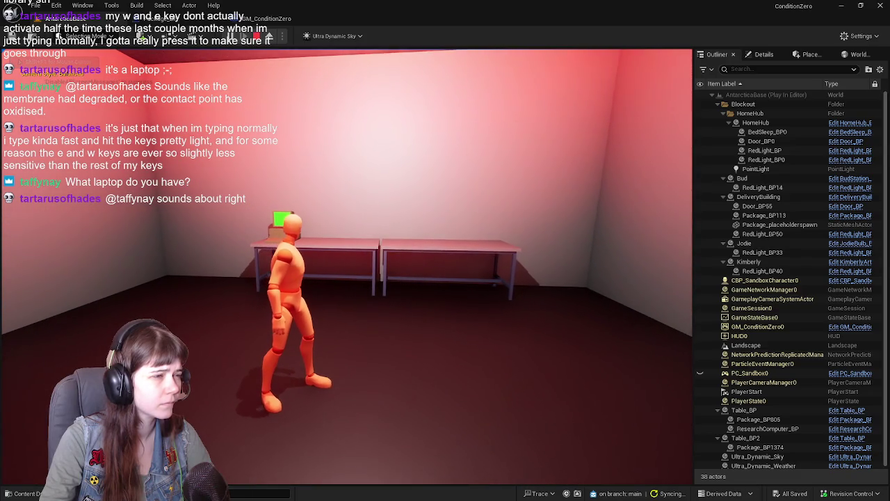
pyautogui.press('w')
pyautogui.press('w')
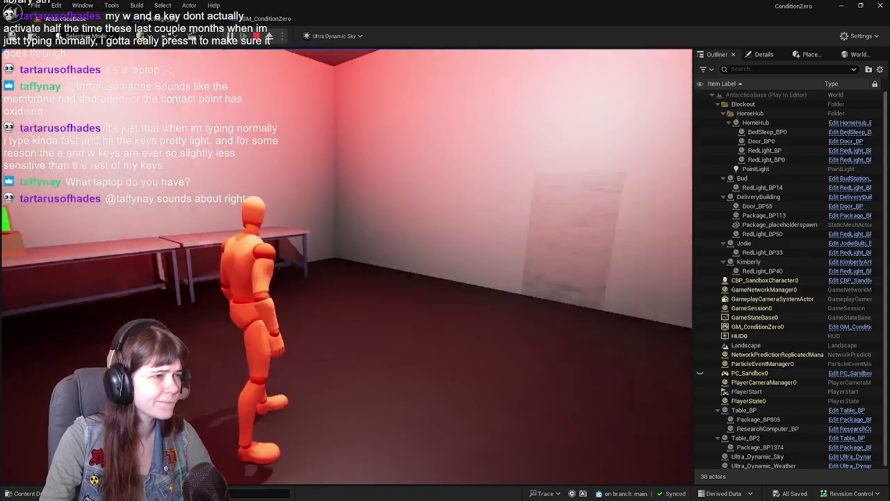
pyautogui.press('w')
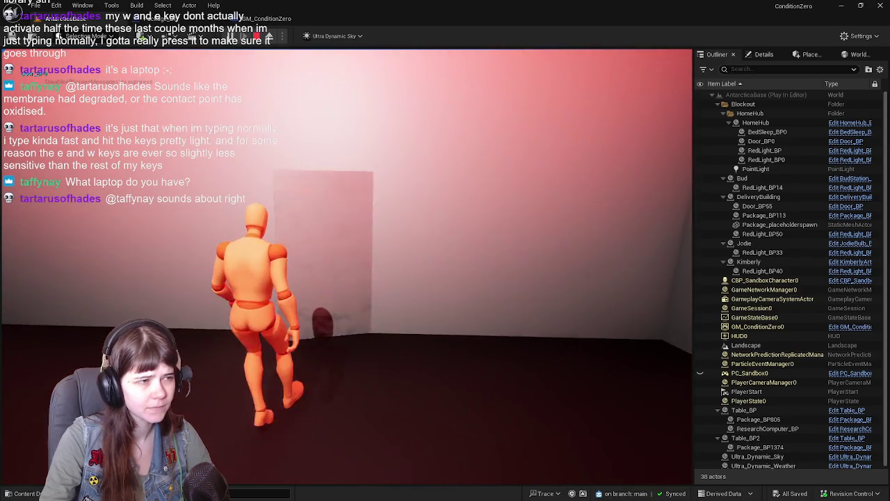
pyautogui.press('w')
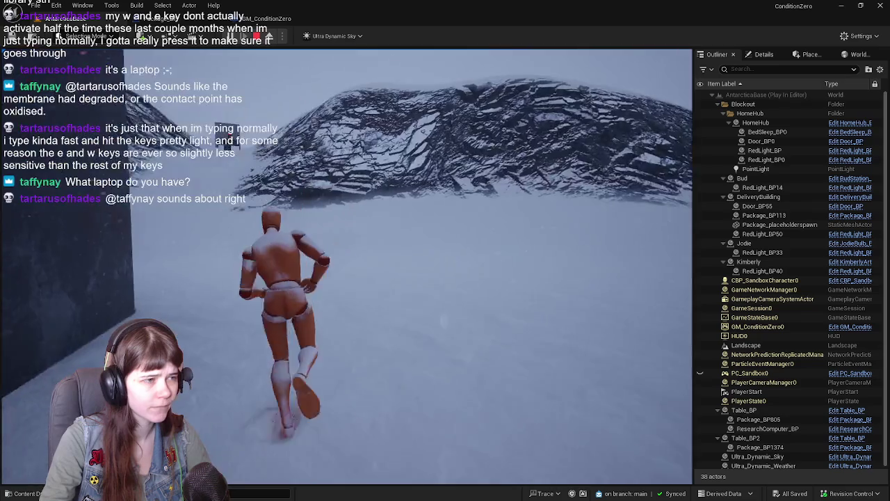
pyautogui.press('w')
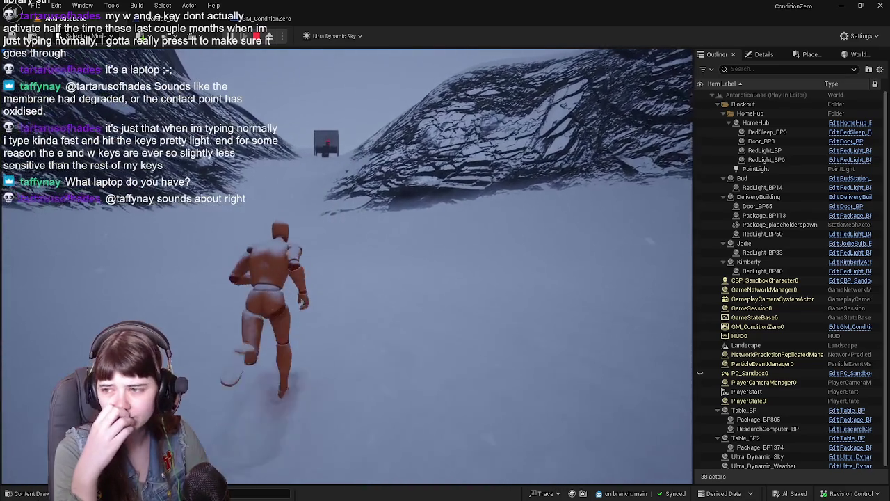
pyautogui.press('w')
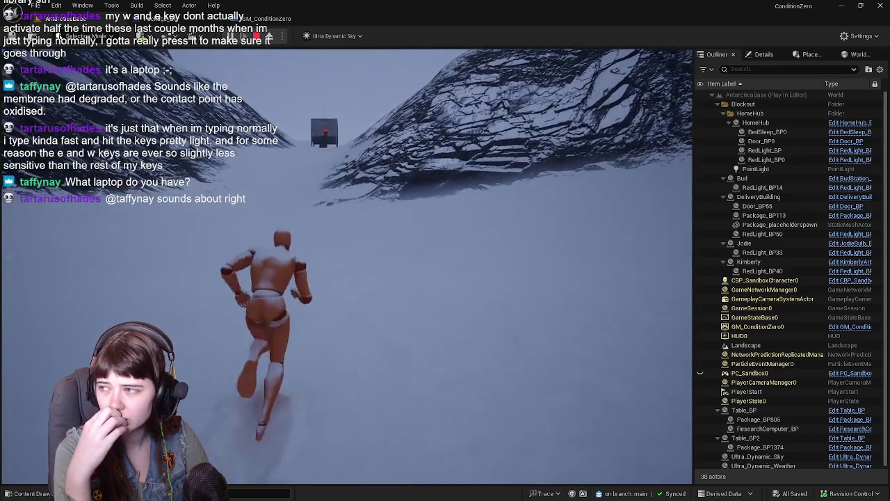
pyautogui.press('w')
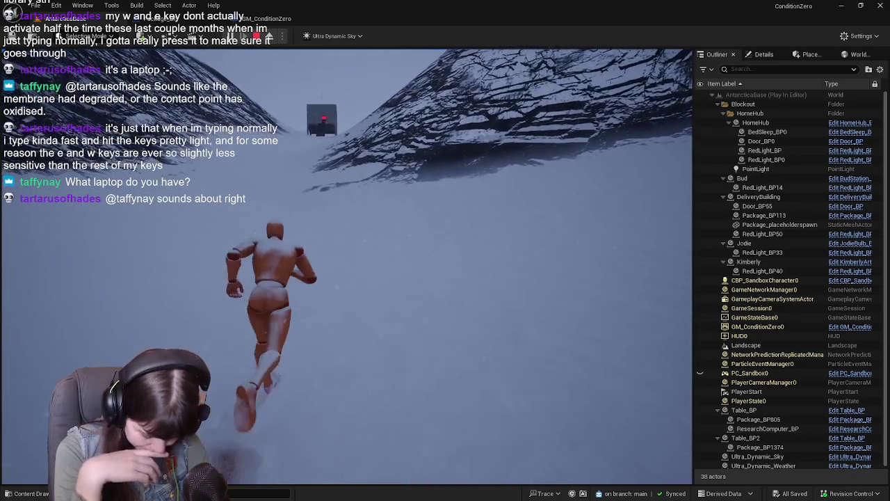
pyautogui.press('w')
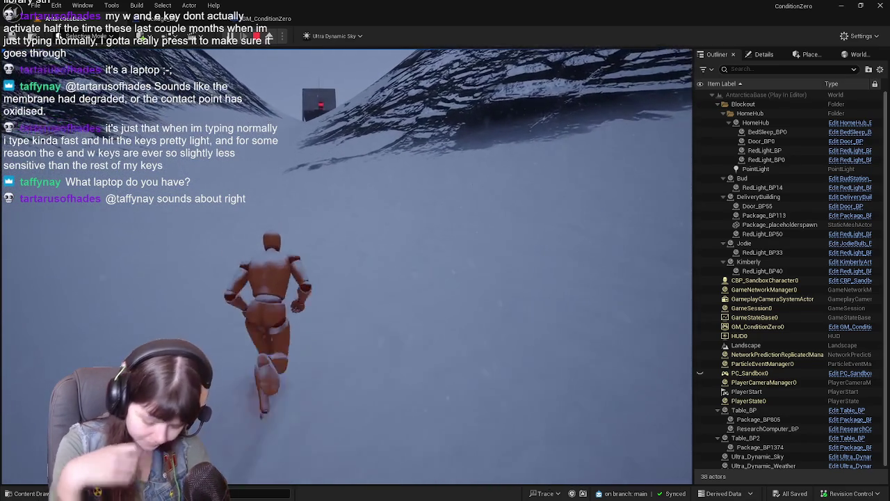
pyautogui.press('w')
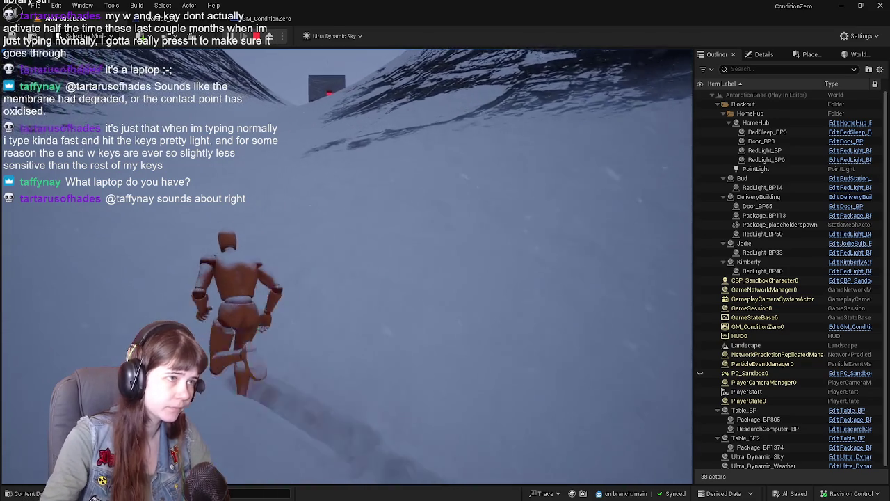
pyautogui.press('w')
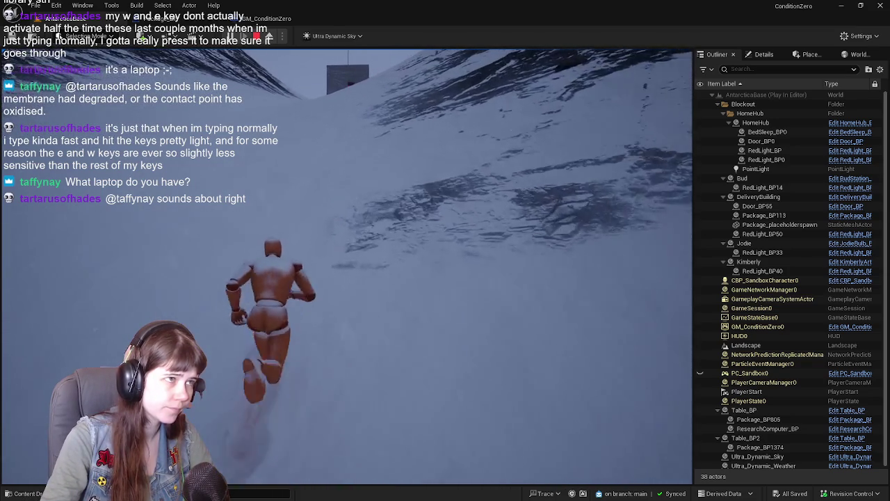
pyautogui.press('w')
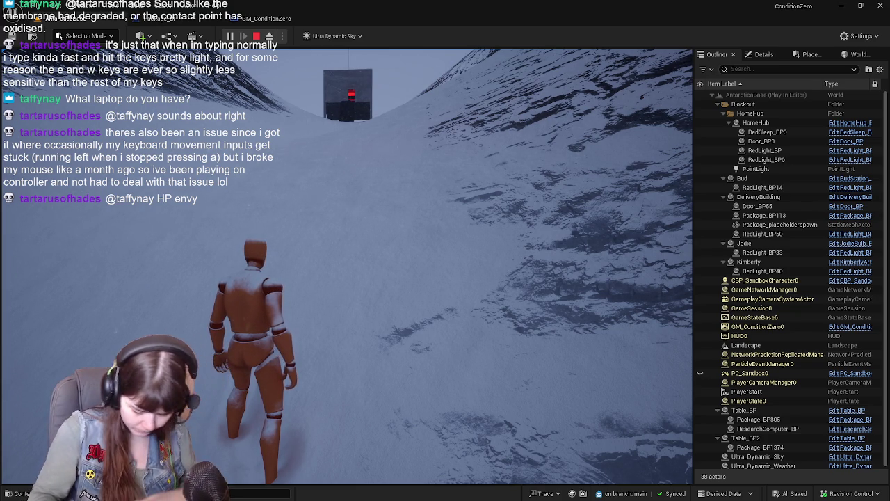
# Reach the building, enter the red-lit room and pick up the package from the table
pyautogui.press('w')
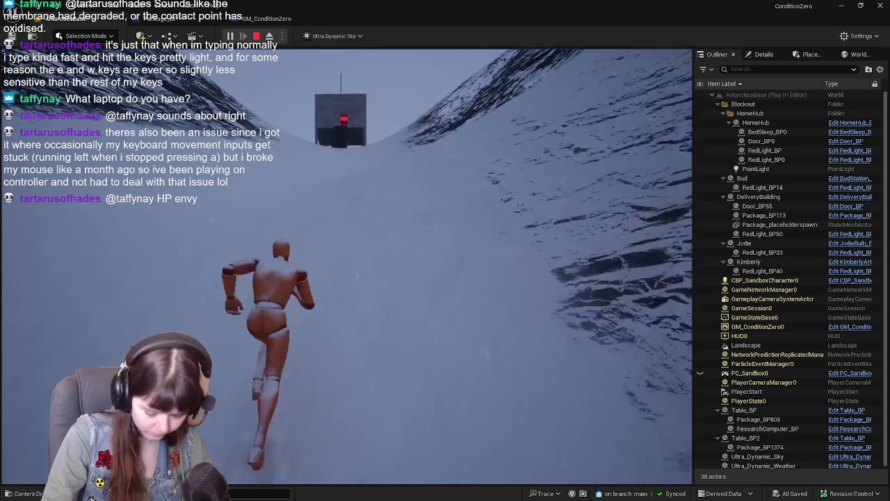
pyautogui.press('w')
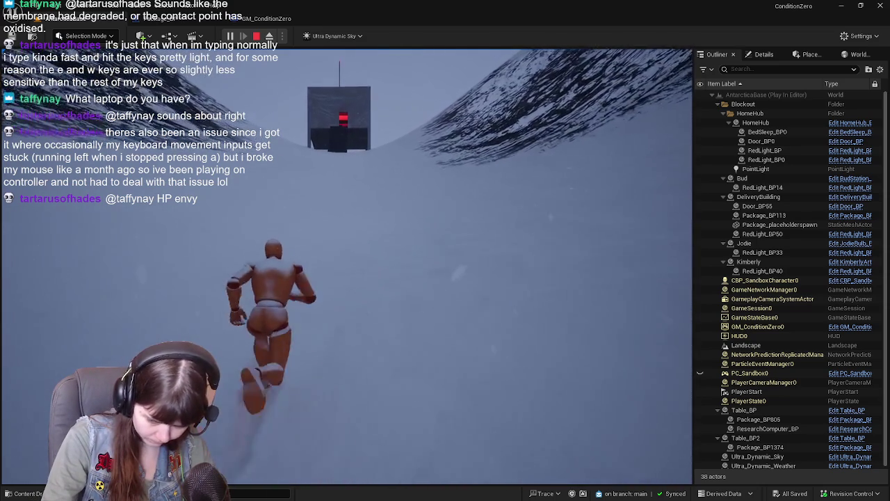
pyautogui.press('w')
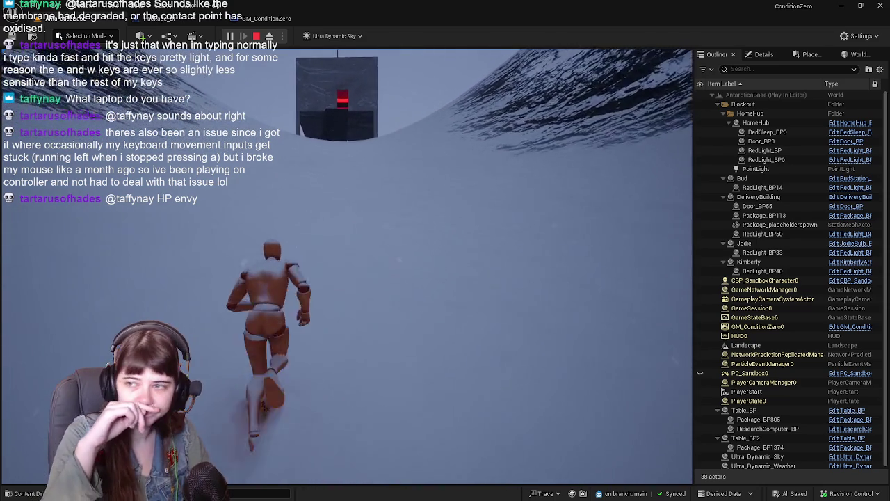
pyautogui.press('w')
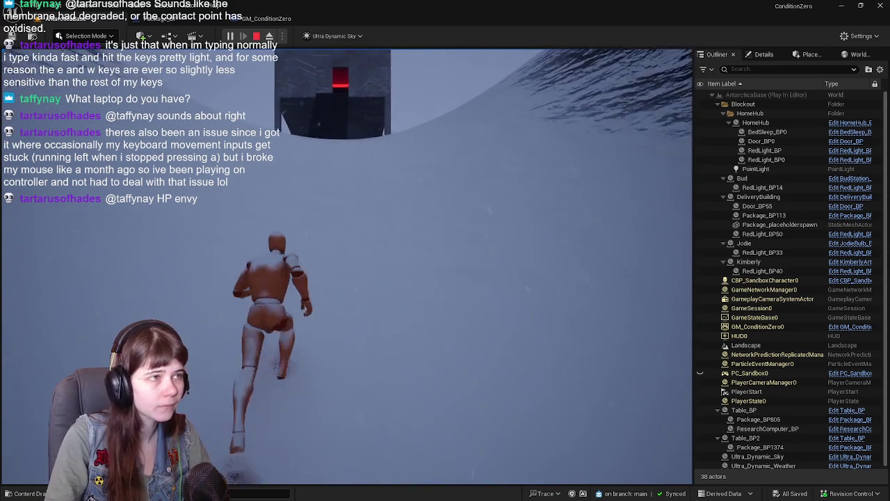
pyautogui.press('w')
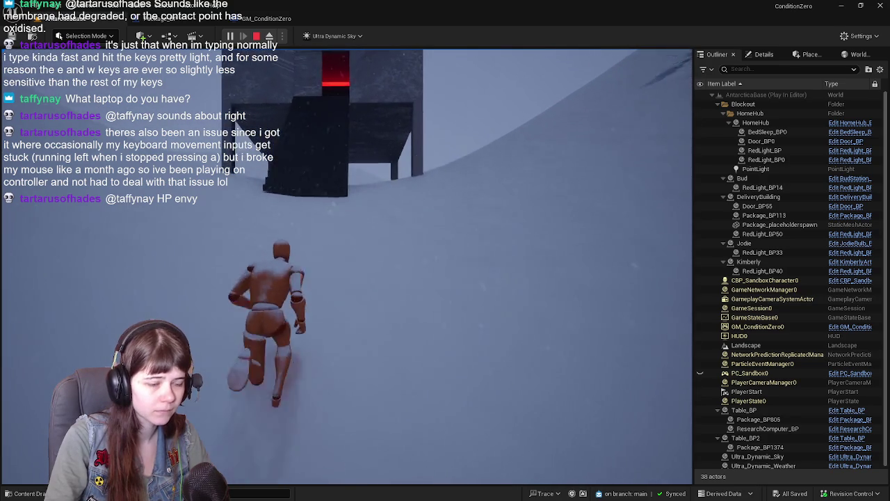
pyautogui.press('w')
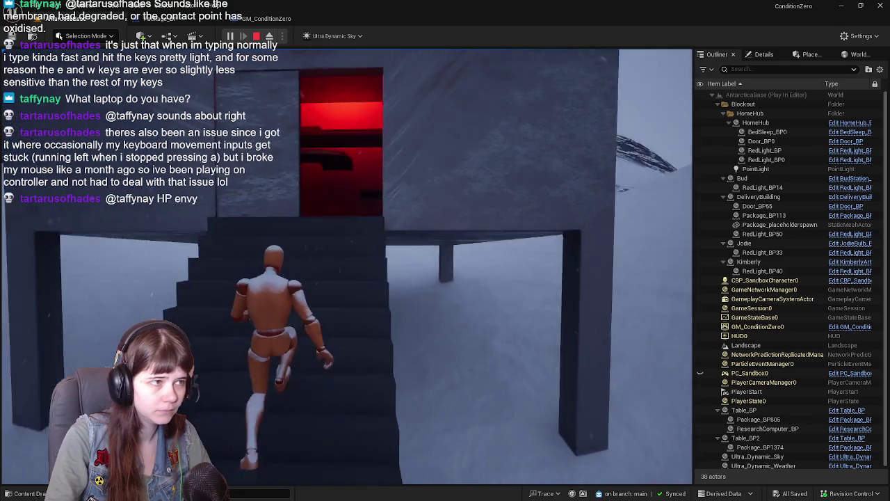
pyautogui.press('w')
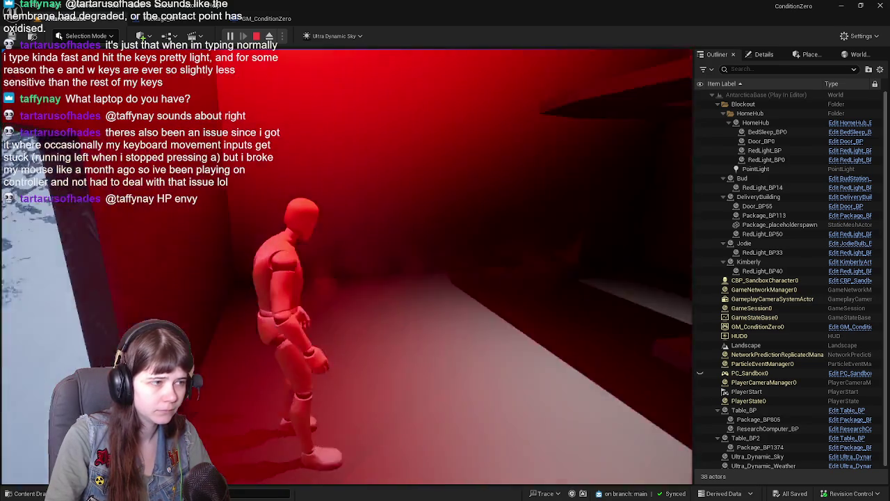
pyautogui.press('d')
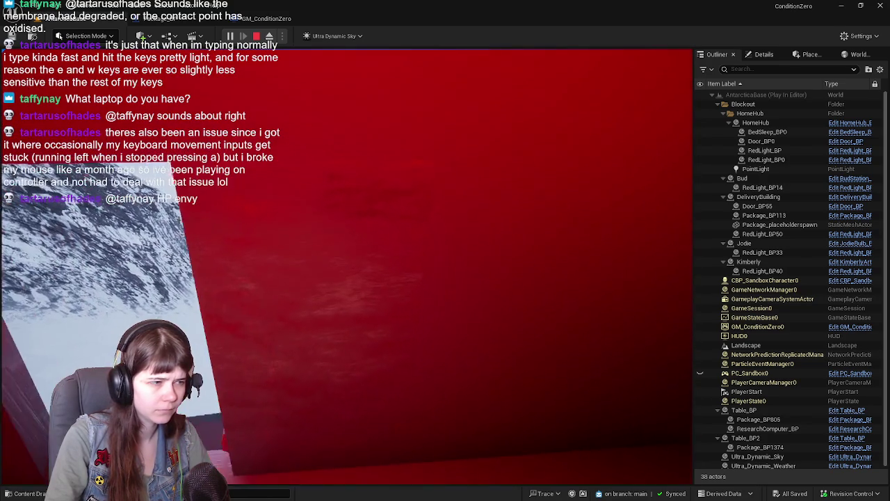
pyautogui.press('w')
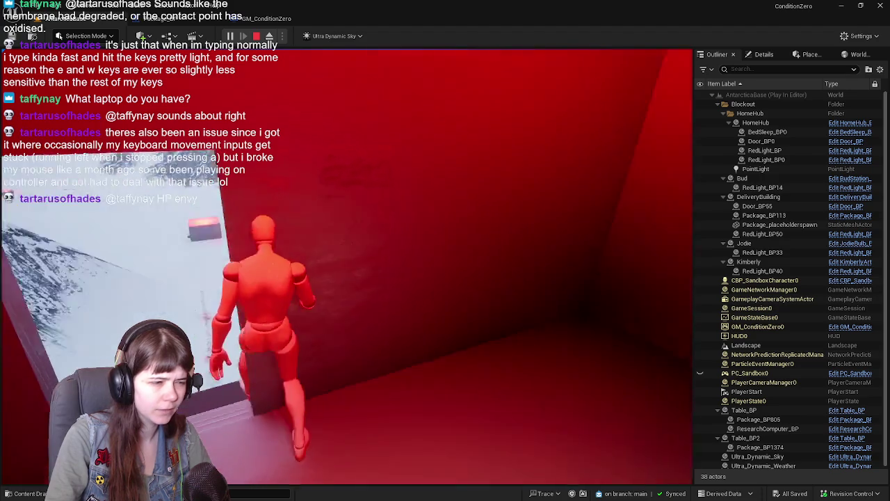
pyautogui.press('w')
pyautogui.press('e')
# Carry the package up the snowy path back to the building with the tables
pyautogui.press('w')
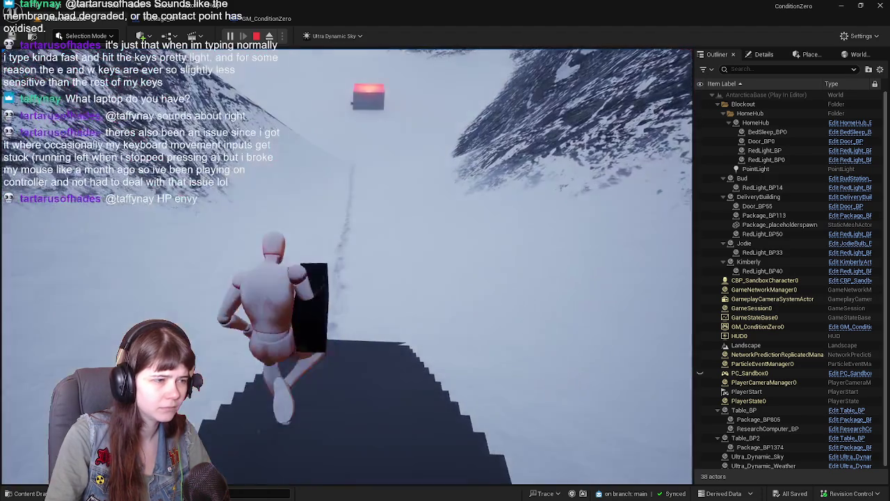
pyautogui.press('w')
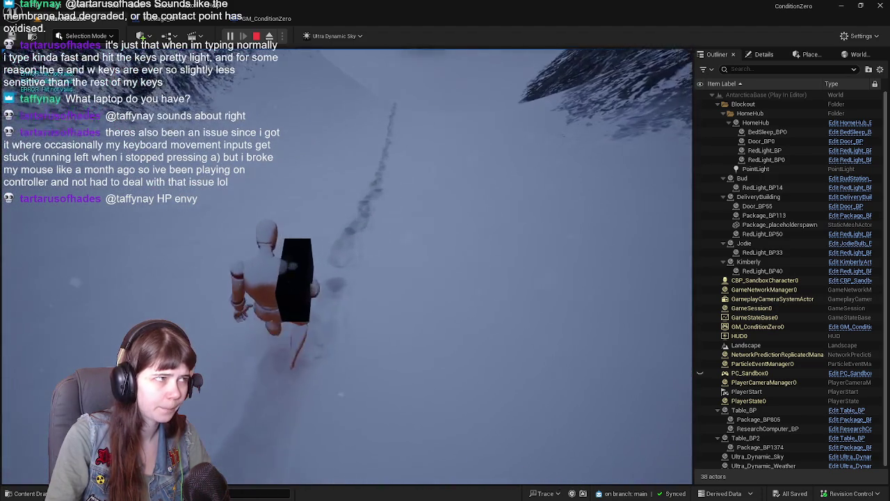
pyautogui.press('w')
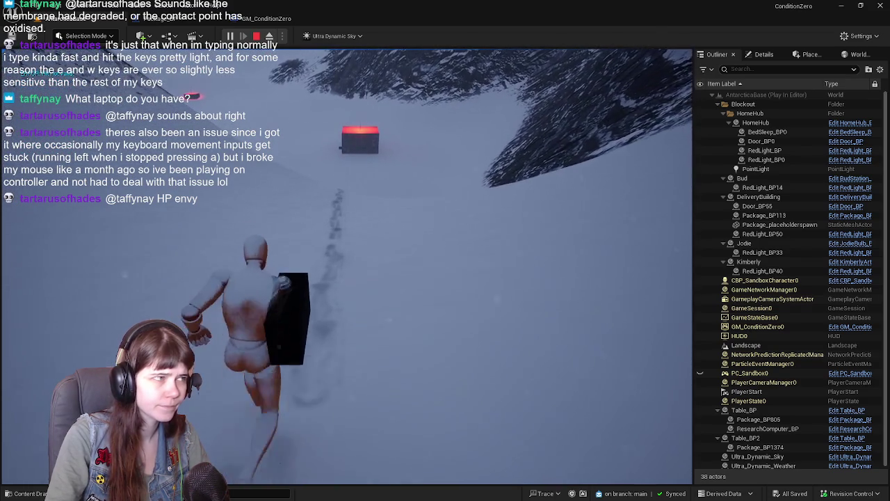
pyautogui.press('w')
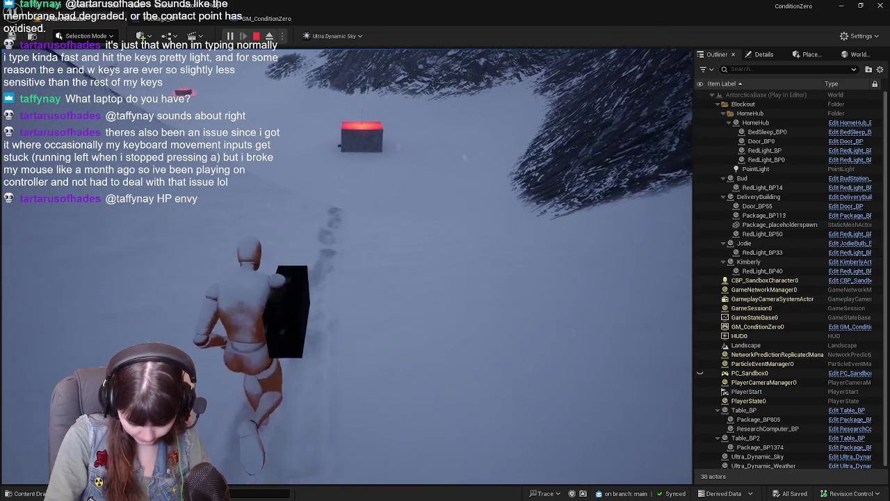
pyautogui.press('w')
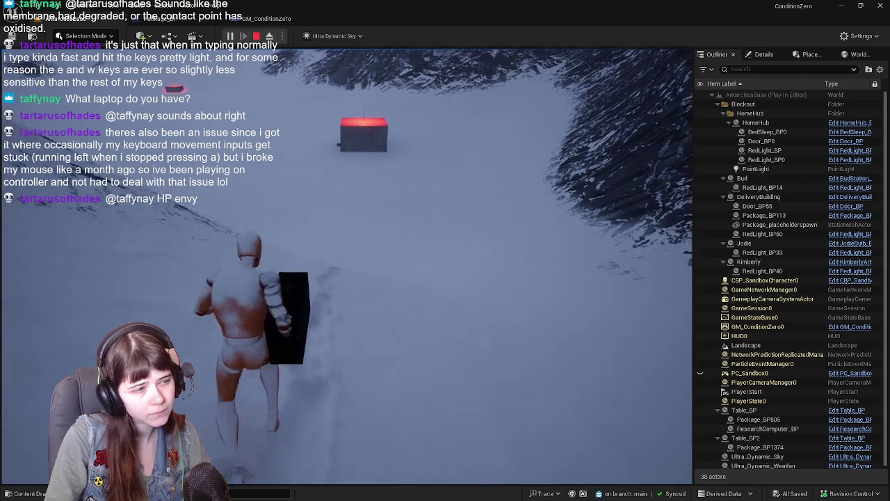
pyautogui.press('w')
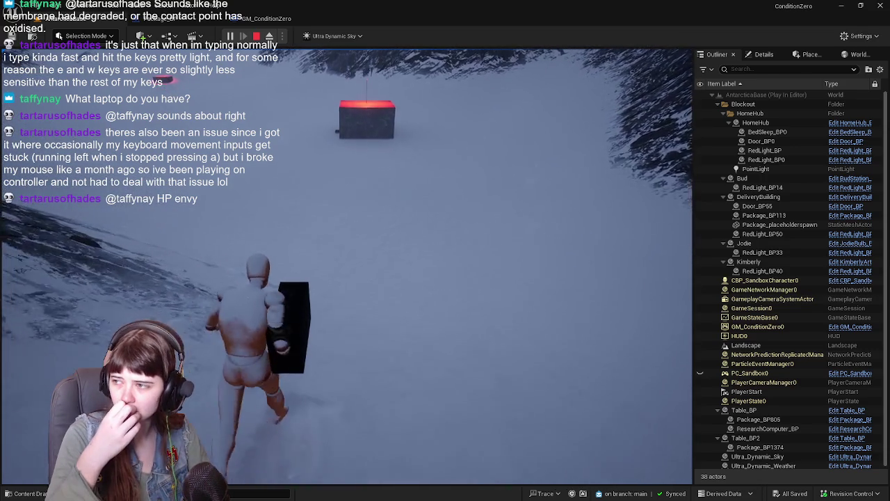
pyautogui.press('w')
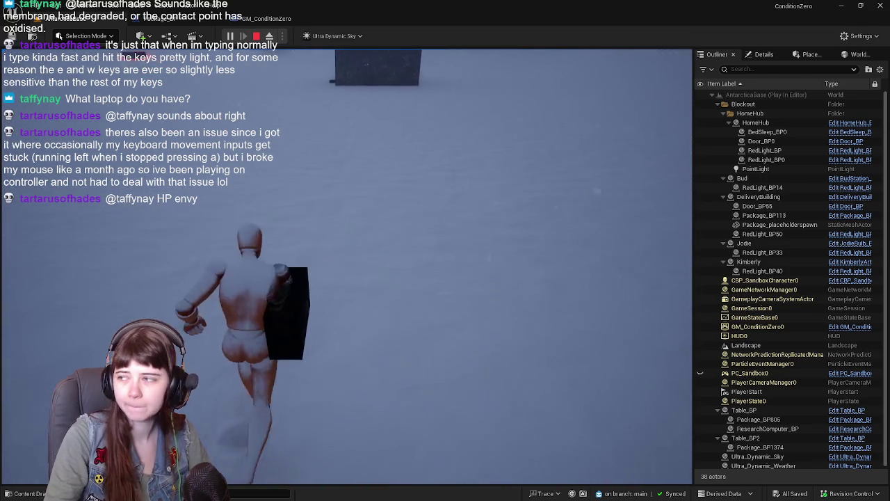
pyautogui.press('w')
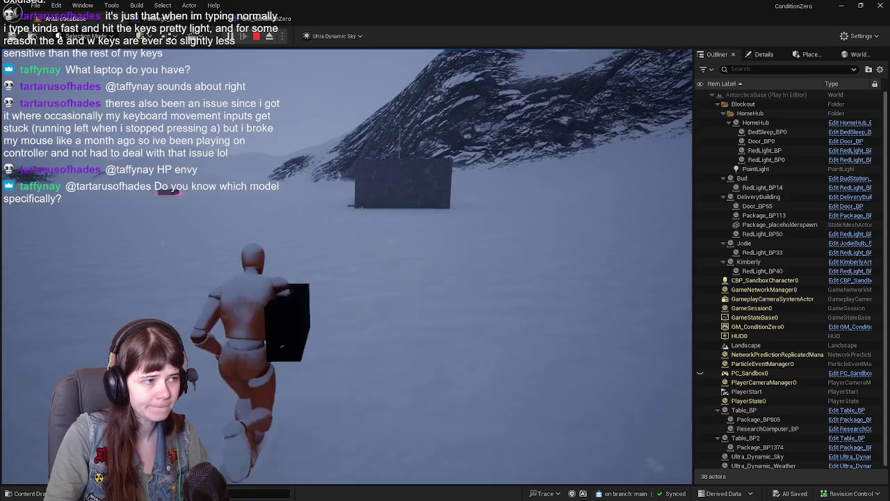
pyautogui.press('w')
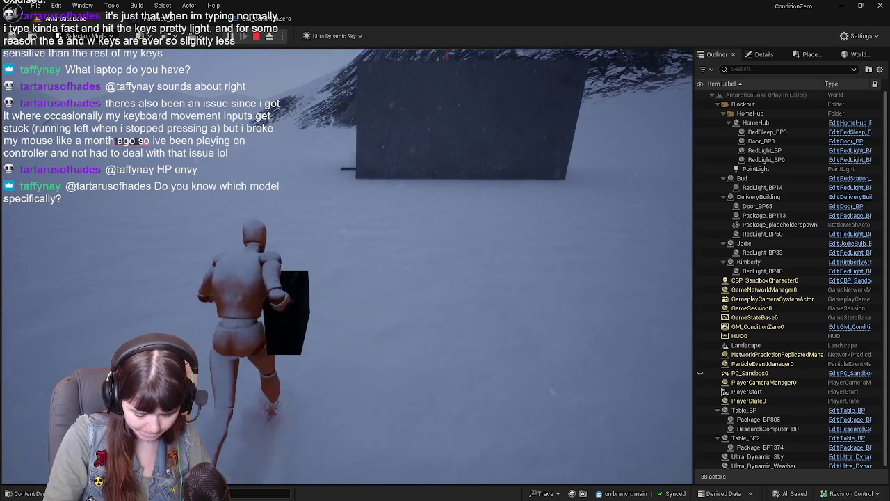
pyautogui.press('w')
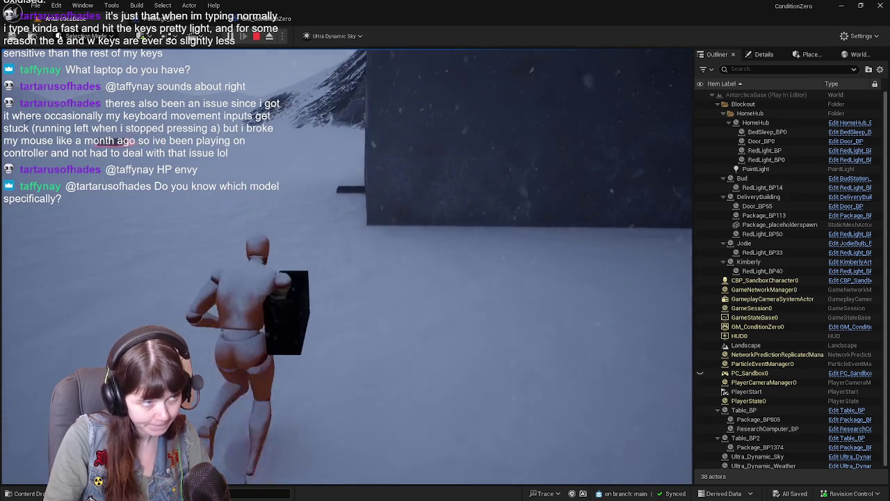
pyautogui.press('w')
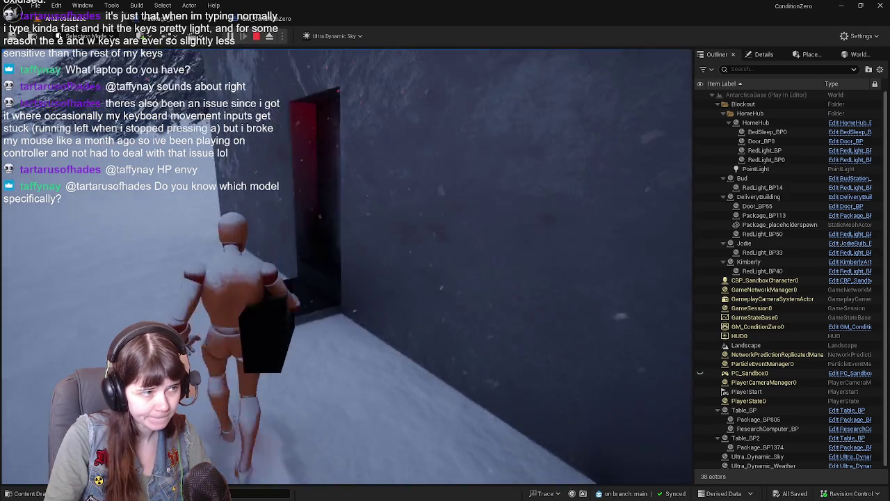
# Drop the package on the table to trigger delivery, pick it back up, then stop playing
pyautogui.press('w')
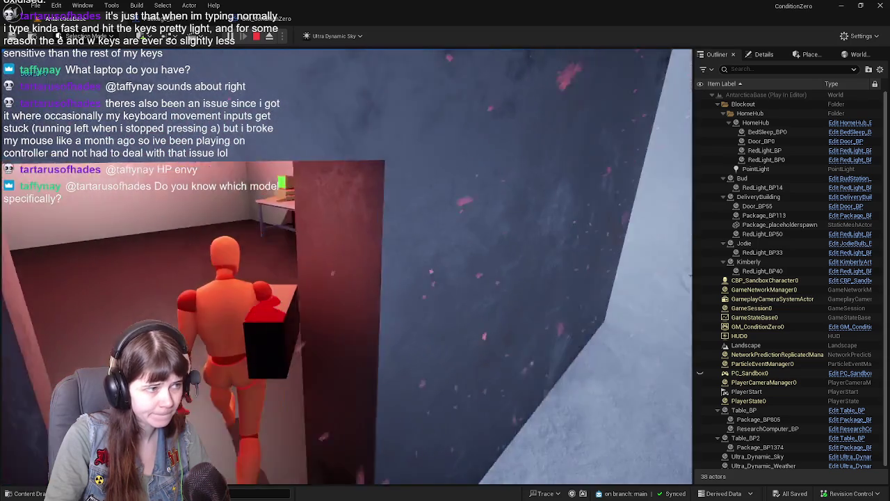
pyautogui.press('w')
pyautogui.press('e')
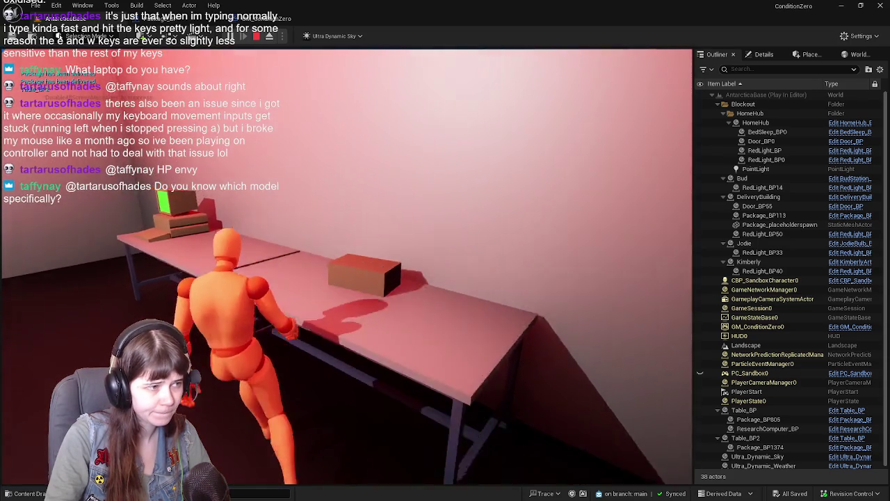
pyautogui.press('e')
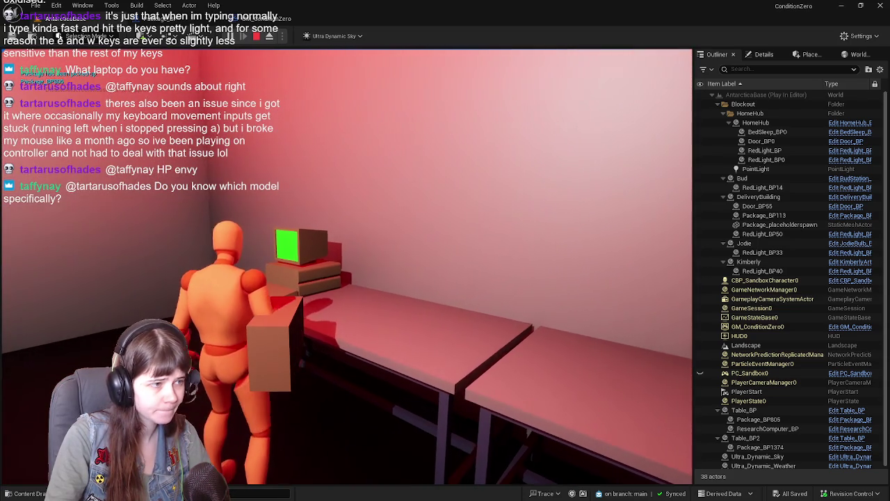
pyautogui.press('s')
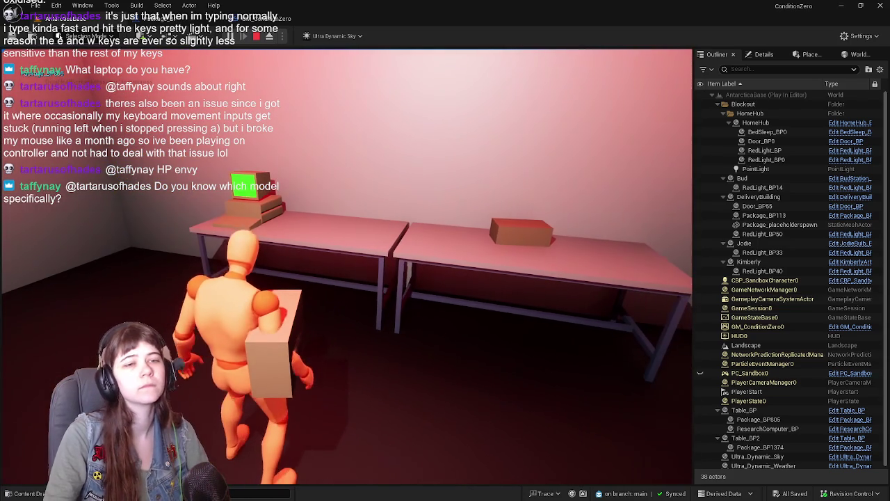
pyautogui.press('Escape')
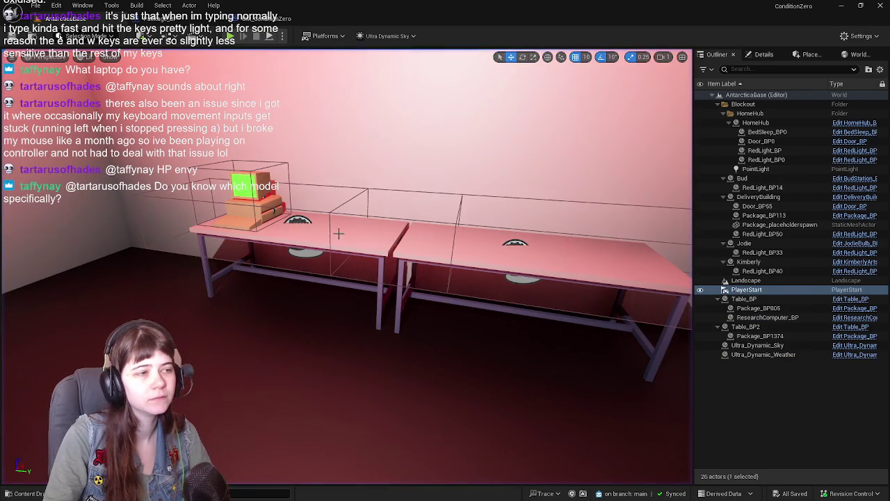
# Open Table_BP from the Outliner and pan its EventGraph to the interact event nodes
pyautogui.click(837, 301)
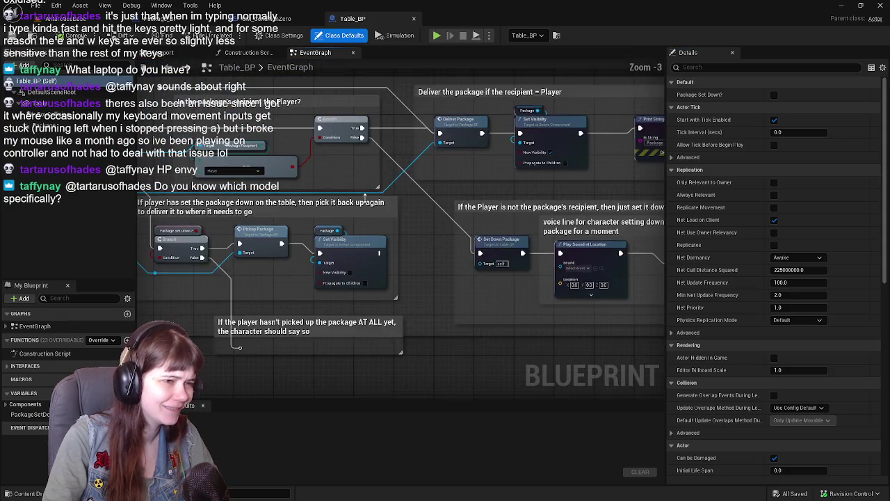
pyautogui.moveTo(404, 203); pyautogui.dragTo(458, 223)
pyautogui.moveTo(276, 188)
pyautogui.mouseDown()
pyautogui.moveTo(392, 226)
pyautogui.moveTo(422, 252)
pyautogui.mouseUp()
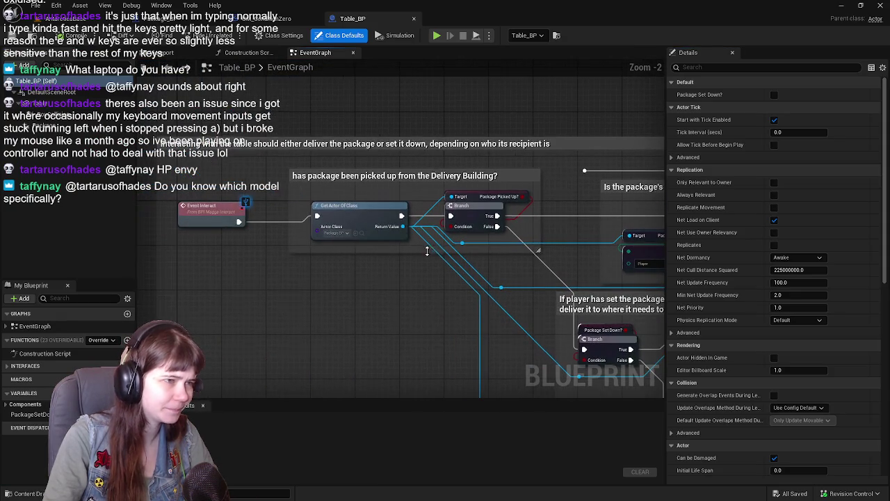
pyautogui.scroll(1, 404, 220)
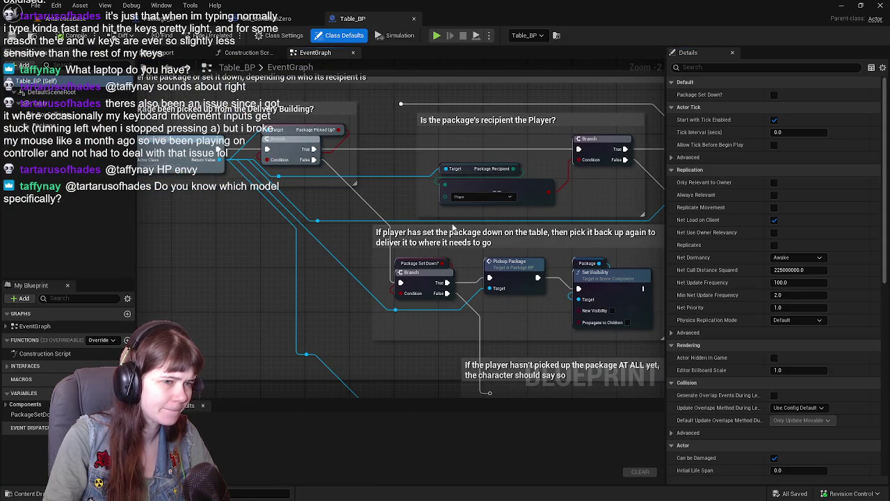
pyautogui.scroll(-2, 452, 228)
# Look over the Deliver the package group, then bring up the GM_ConditionZero graph
pyautogui.moveTo(353, 132)
pyautogui.mouseDown()
pyautogui.moveTo(438, 211)
pyautogui.moveTo(526, 109)
pyautogui.mouseUp()
pyautogui.scroll(1, 385, 189)
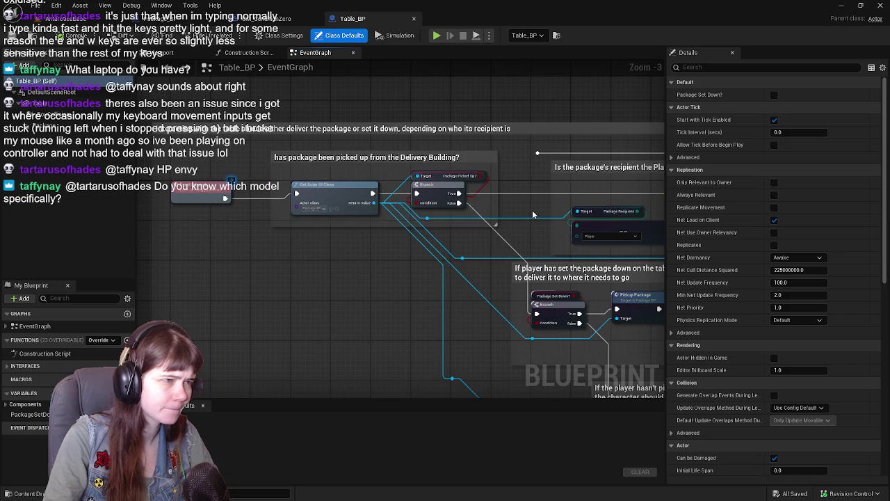
pyautogui.moveTo(548, 207)
pyautogui.mouseDown()
pyautogui.moveTo(566, 209)
pyautogui.moveTo(563, 233)
pyautogui.moveTo(387, 217)
pyautogui.moveTo(598, 209)
pyautogui.mouseUp()
pyautogui.scroll(-1, 387, 217)
pyautogui.scroll(1, 386, 182)
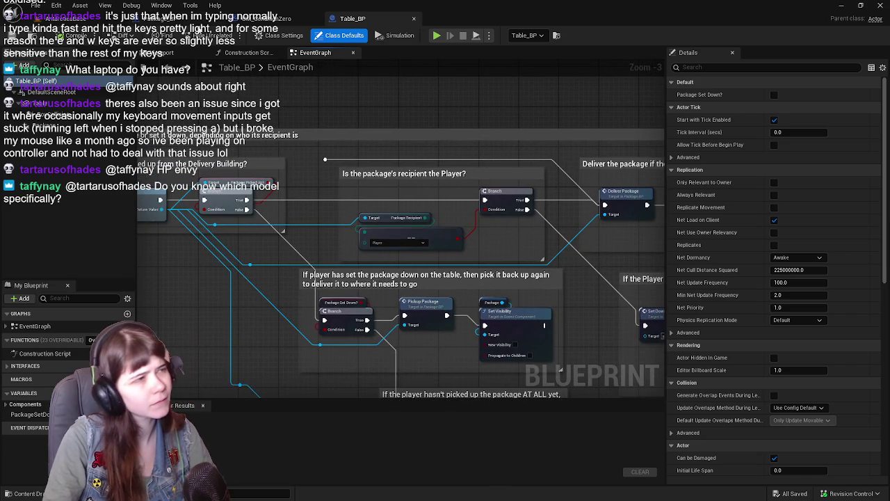
pyautogui.click(292, 20)
pyautogui.click(292, 20)
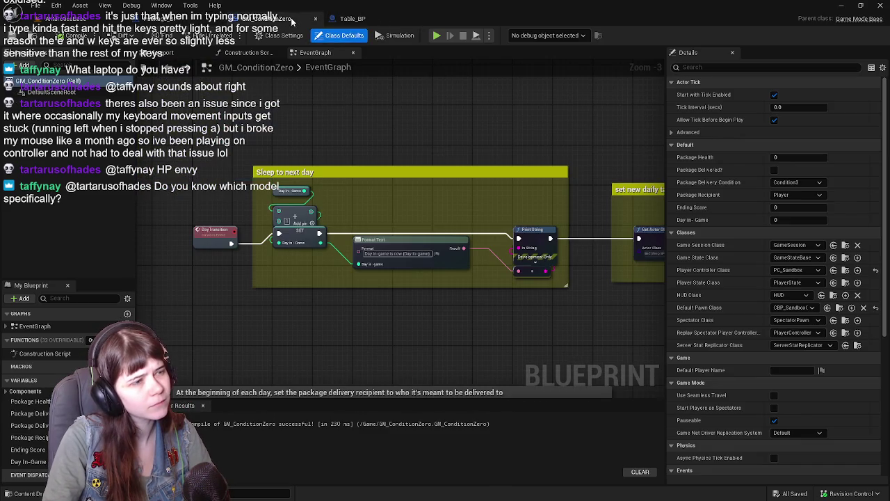
pyautogui.click(174, 19)
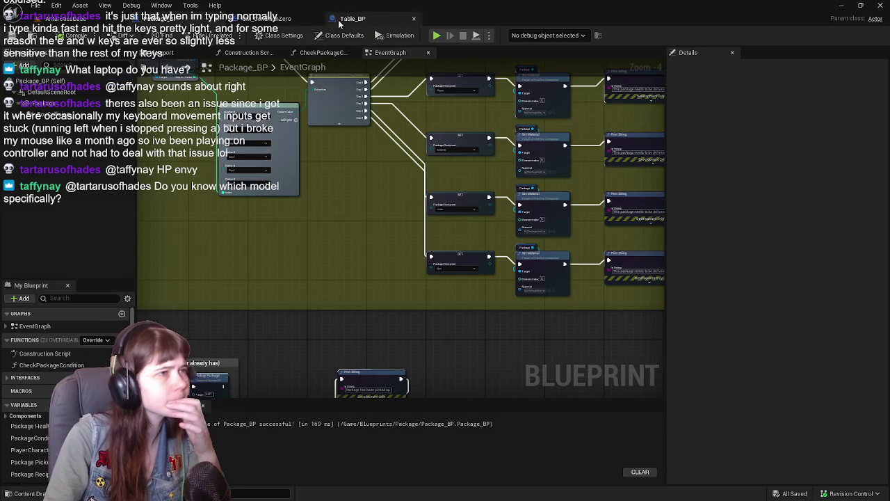
pyautogui.click(314, 19)
pyautogui.scroll(1, 384, 201)
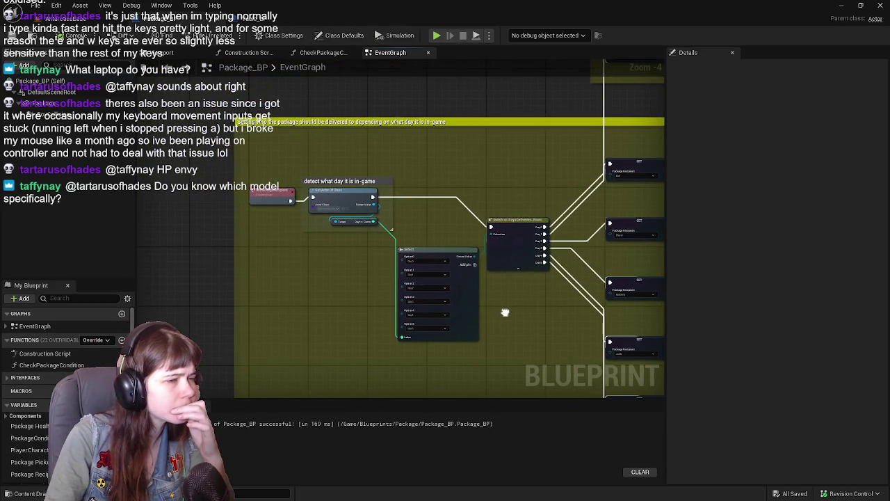
pyautogui.scroll(1, 505, 312)
pyautogui.scroll(-1, 505, 317)
pyautogui.moveTo(505, 317)
pyautogui.mouseDown()
pyautogui.moveTo(423, 126)
pyautogui.moveTo(462, 163)
pyautogui.moveTo(464, 228)
pyautogui.mouseUp()
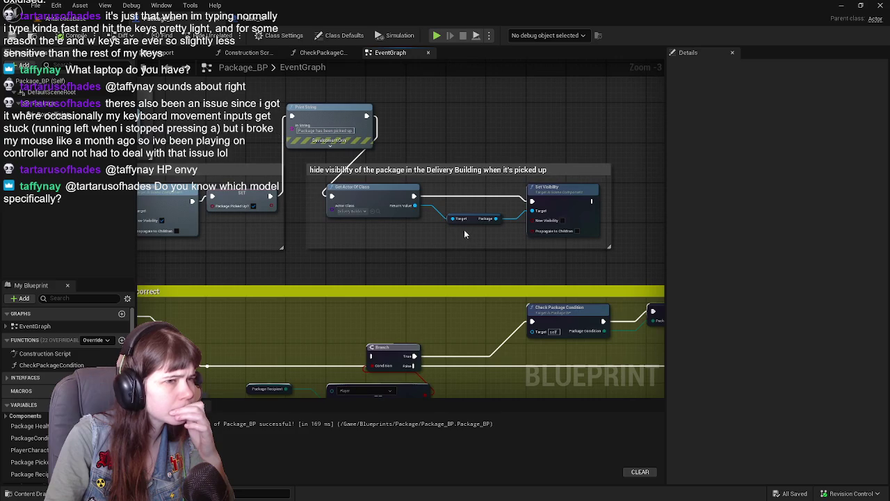
pyautogui.moveTo(272, 276)
pyautogui.mouseDown()
pyautogui.moveTo(600, 237)
pyautogui.moveTo(520, 175)
pyautogui.moveTo(470, 152)
pyautogui.moveTo(479, 186)
pyautogui.moveTo(456, 291)
pyautogui.moveTo(281, 180)
pyautogui.mouseUp()
pyautogui.moveTo(507, 207)
pyautogui.mouseDown()
pyautogui.moveTo(223, 214)
pyautogui.moveTo(325, 214)
pyautogui.mouseUp()
pyautogui.moveTo(448, 208); pyautogui.dragTo(197, 186)
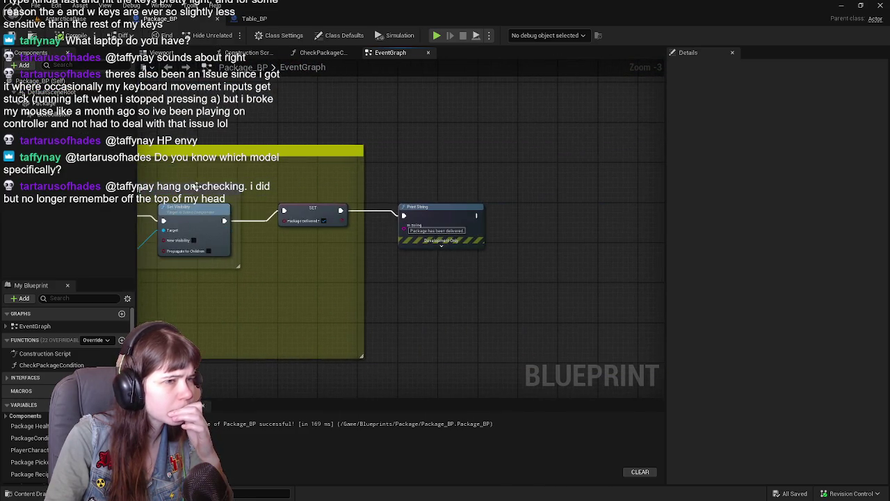
pyautogui.scroll(-1, 310, 171)
pyautogui.scroll(3, 206, 210)
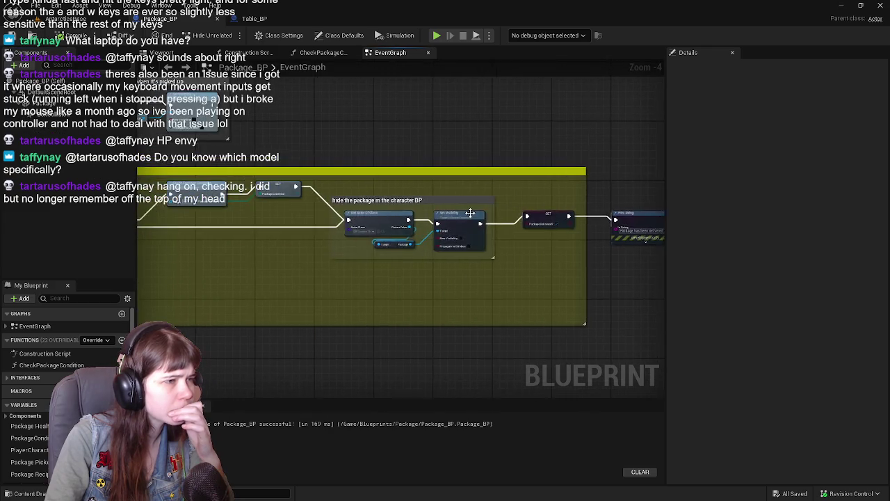
pyautogui.scroll(-2, 451, 239)
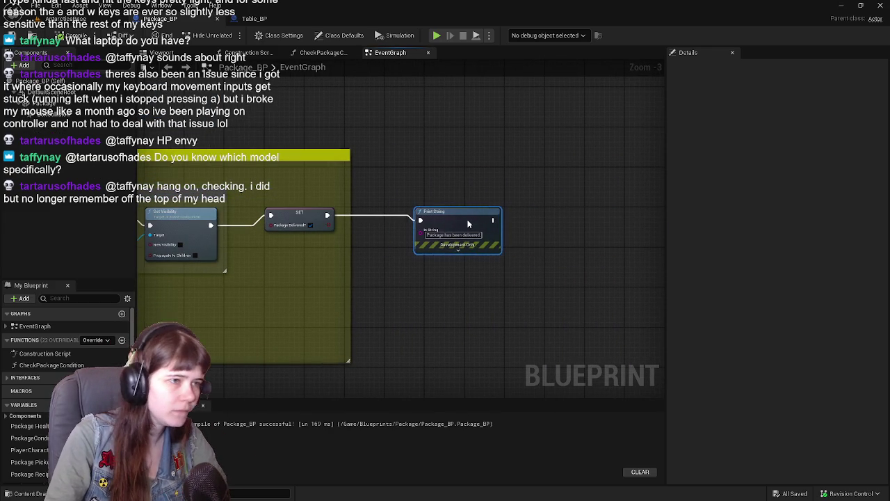
# Insert a Package Picked Up? setter between SET Package Delivered? and Print String, then return to AntarcticaBase
pyautogui.moveTo(478, 223); pyautogui.dragTo(473, 222)
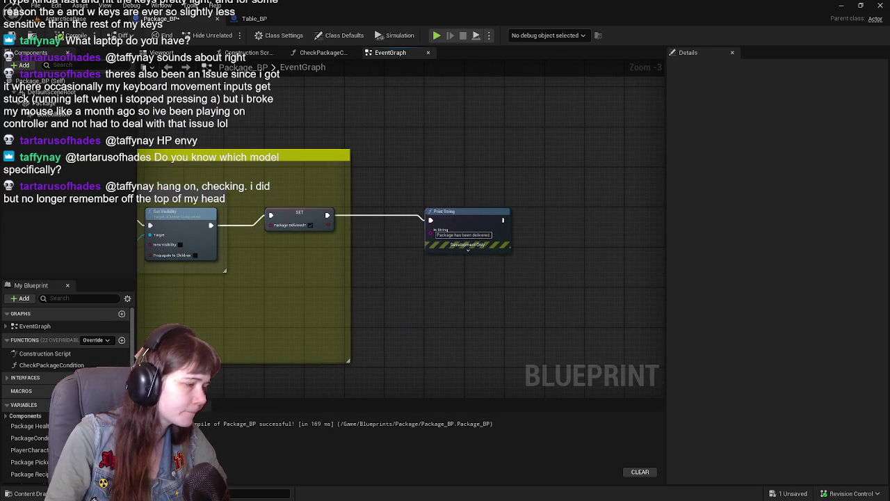
pyautogui.click(29, 462)
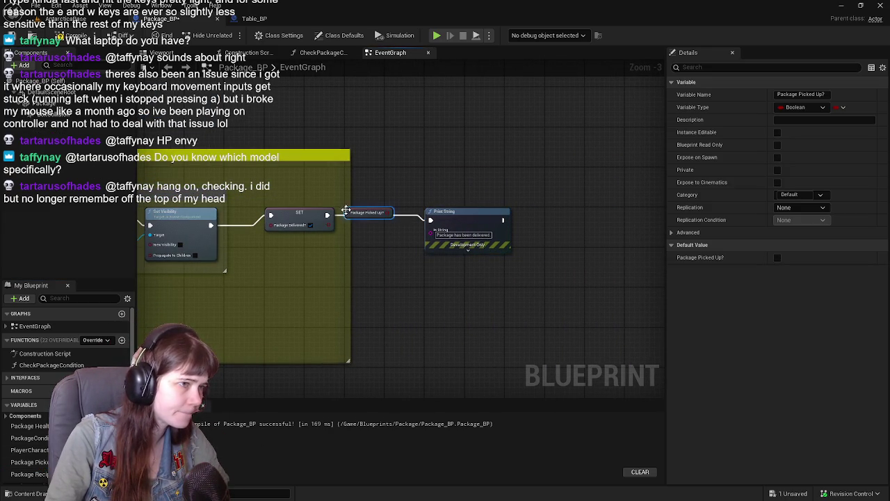
pyautogui.press('Delete')
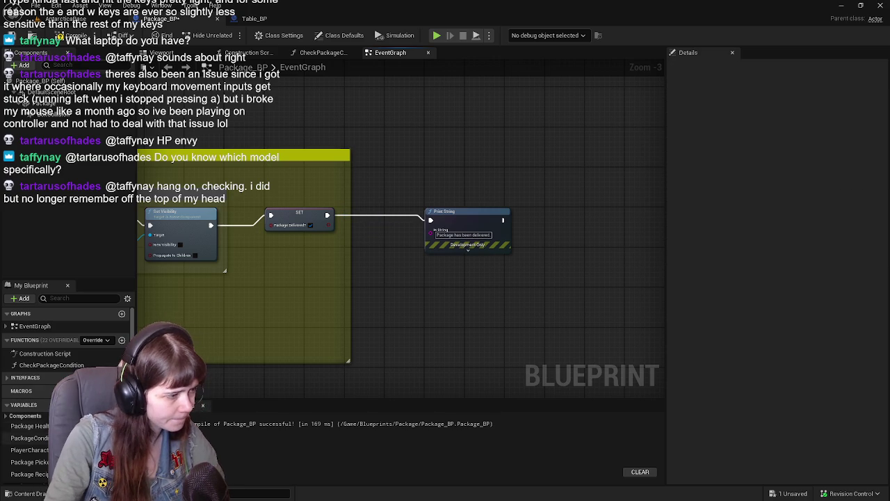
pyautogui.moveTo(29, 462); pyautogui.dragTo(338, 226)
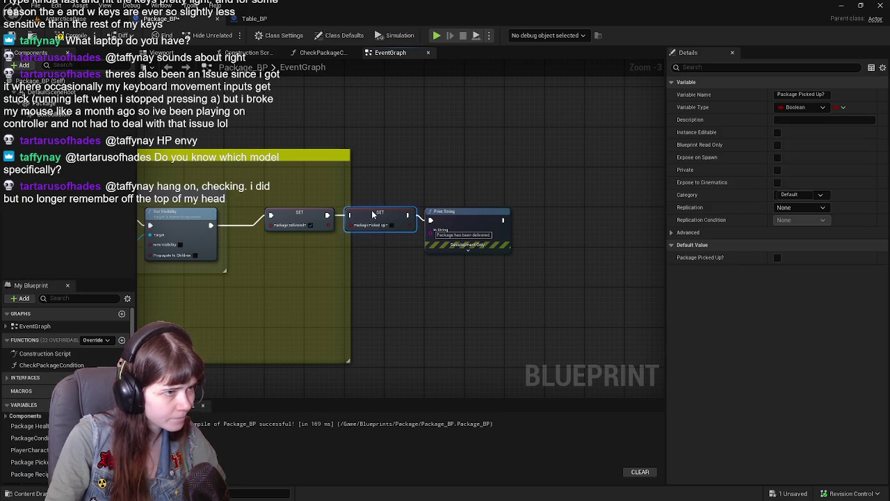
pyautogui.click(470, 246)
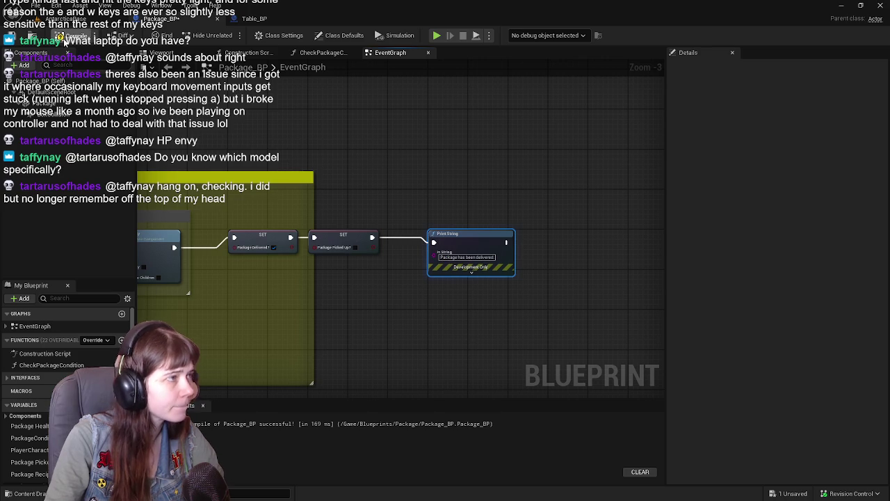
pyautogui.click(56, 19)
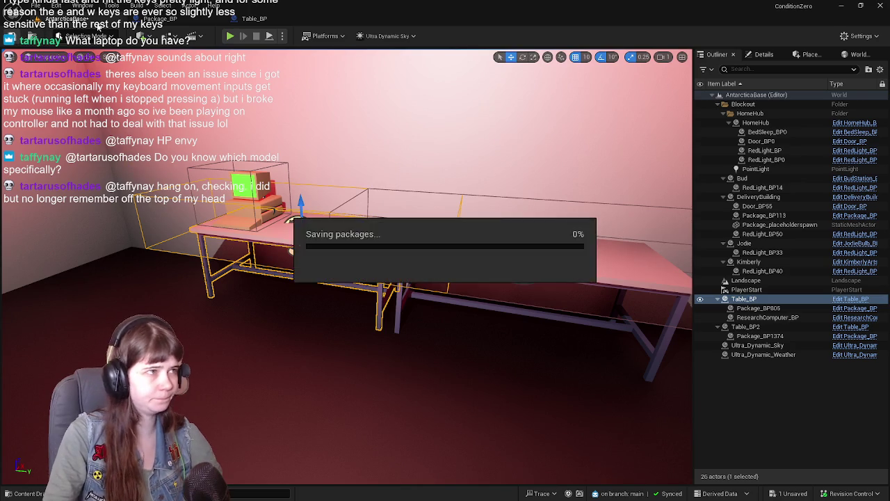
# Start a play test and run the character through the snowy pass to the delivery building
pyautogui.hotkey('alt', 'p')
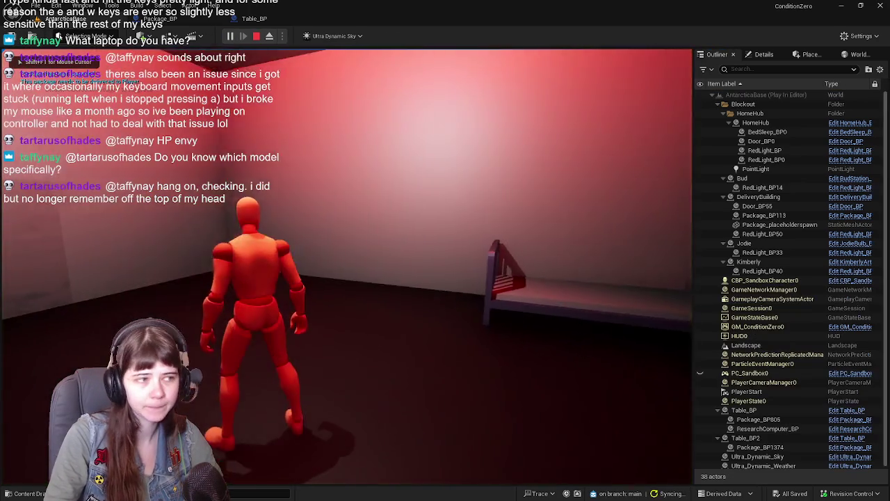
pyautogui.press('w')
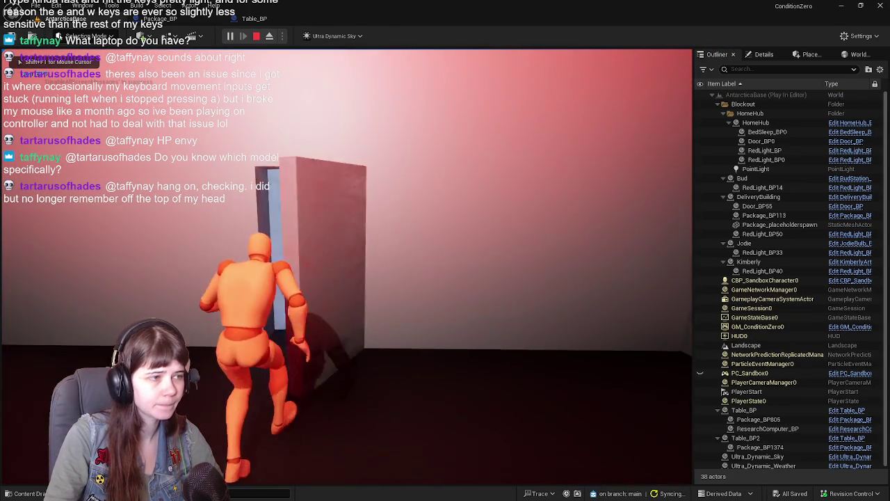
pyautogui.press('w')
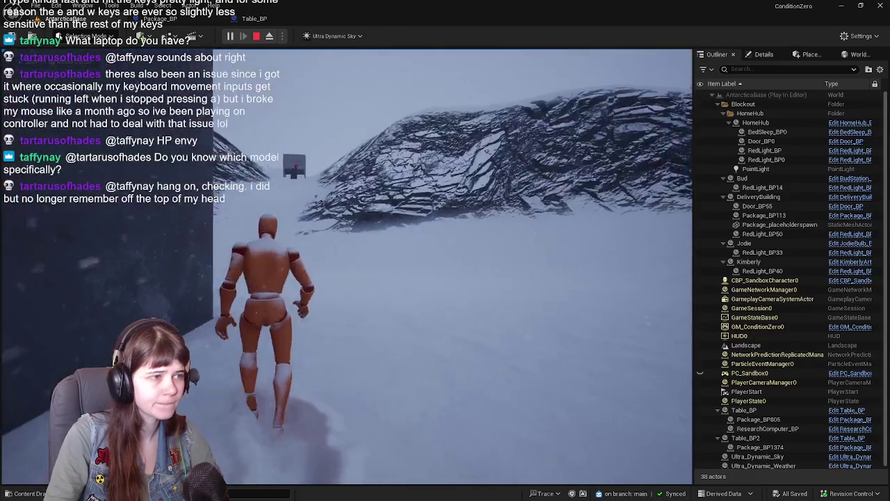
pyautogui.press('w')
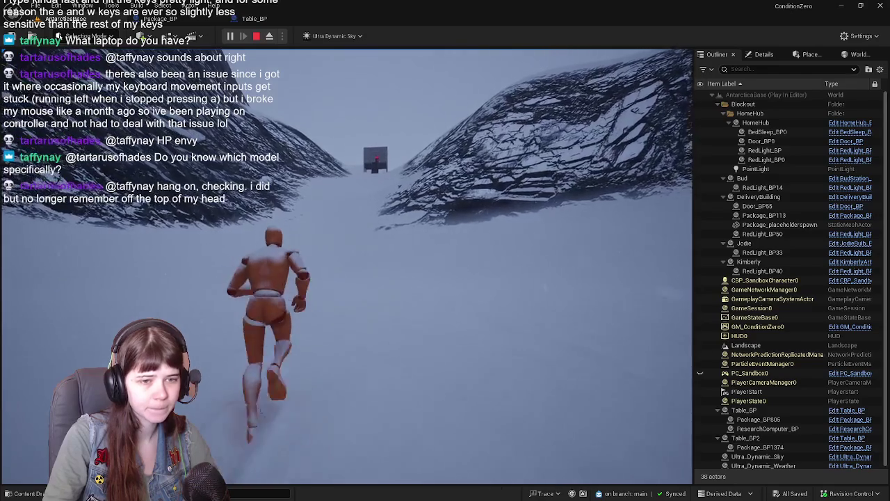
pyautogui.press('w')
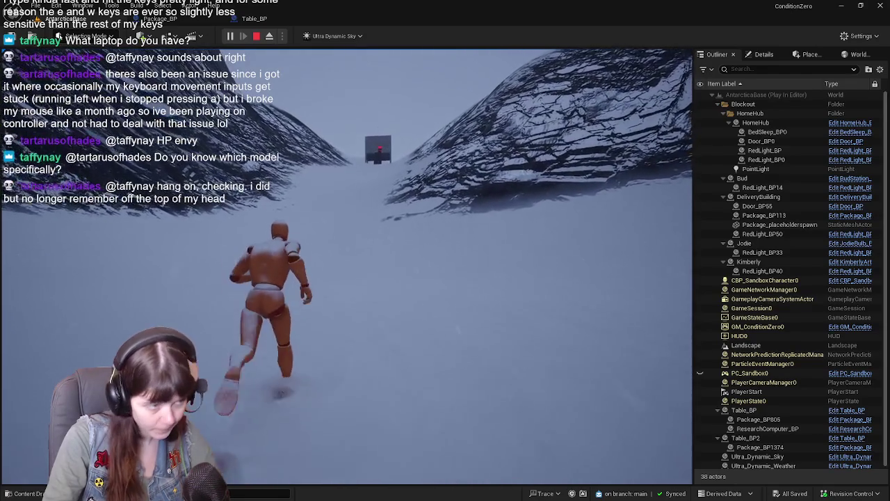
pyautogui.press('w')
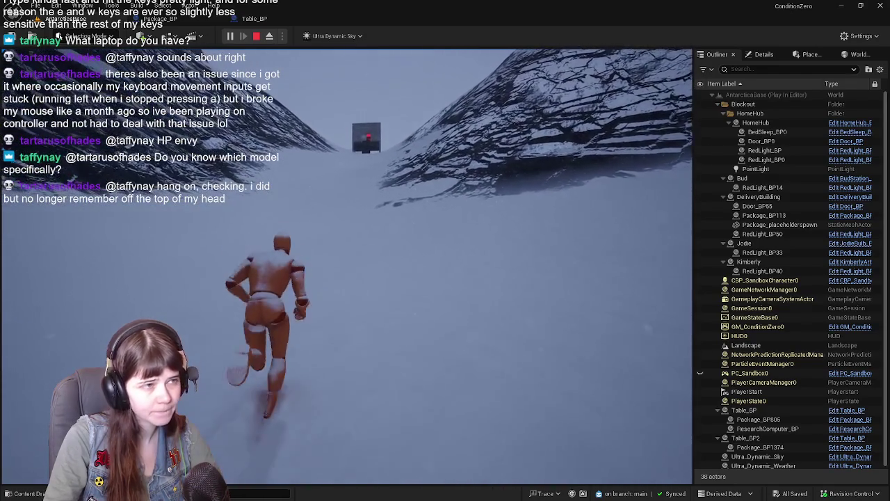
pyautogui.press('w')
pyautogui.press('w')
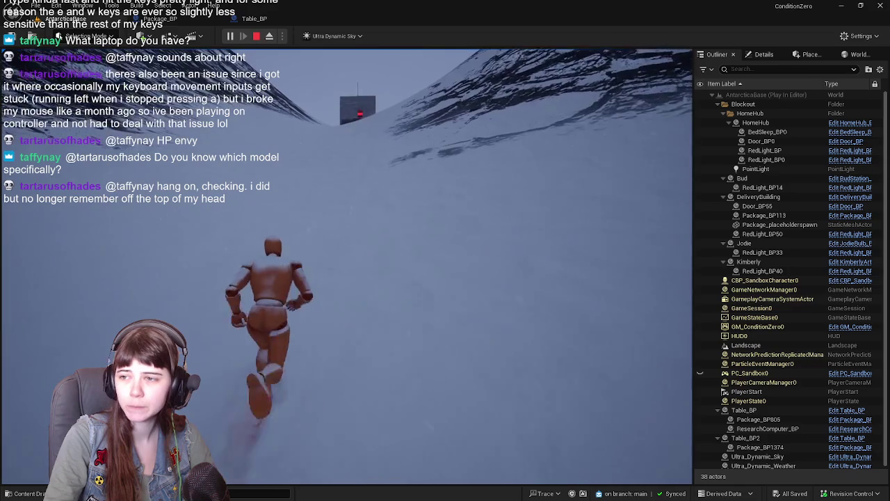
pyautogui.press('w')
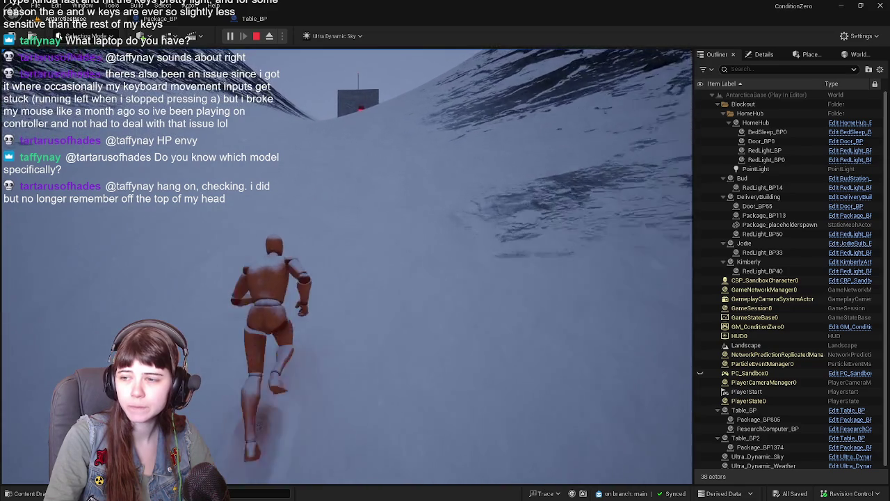
pyautogui.press('w')
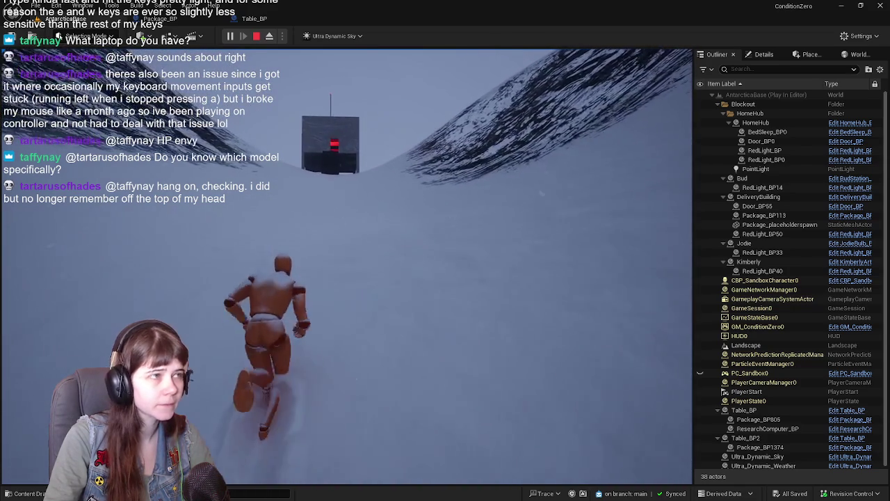
pyautogui.press('w')
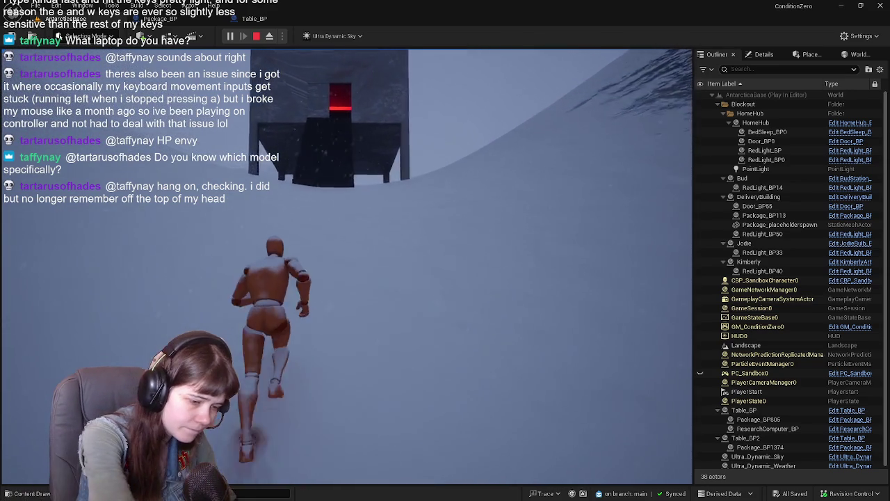
# Grab the package in the red room, carry it back toward the home hub, then stop
pyautogui.press('w')
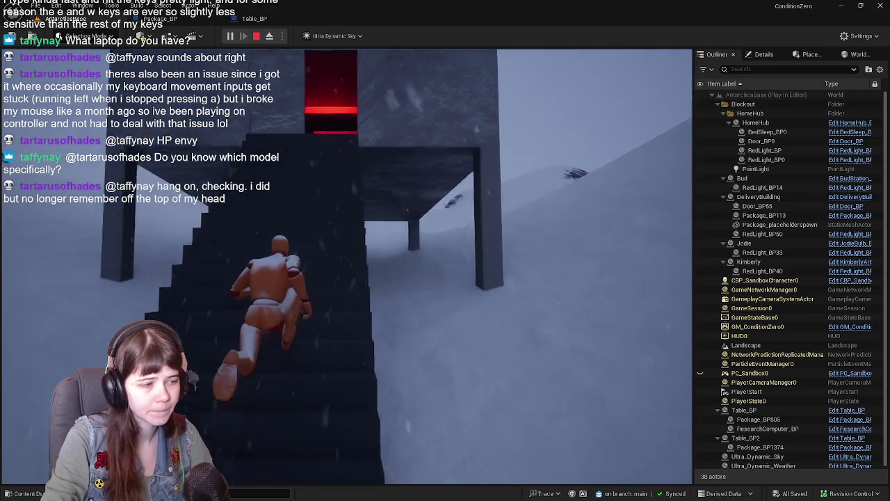
pyautogui.press('w')
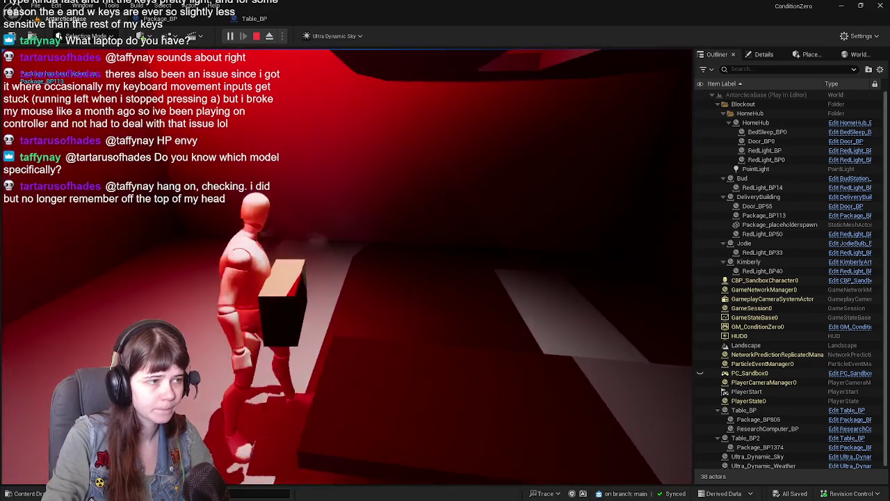
pyautogui.press('w')
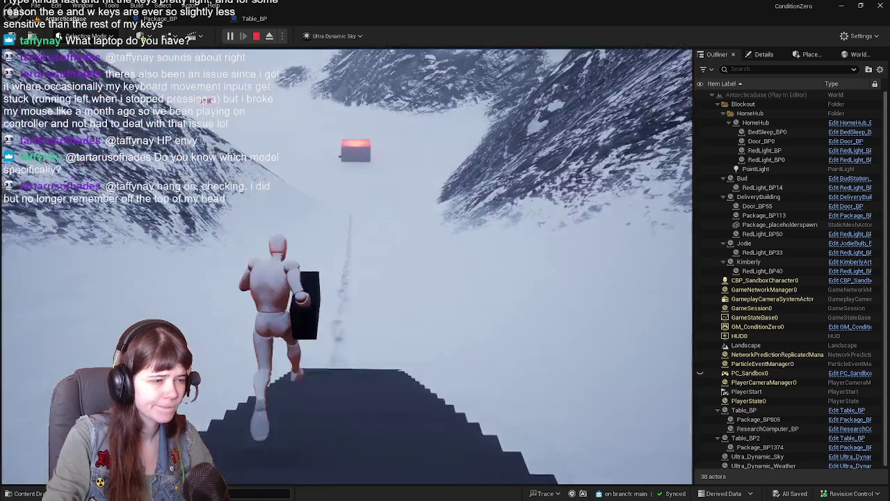
pyautogui.press('w')
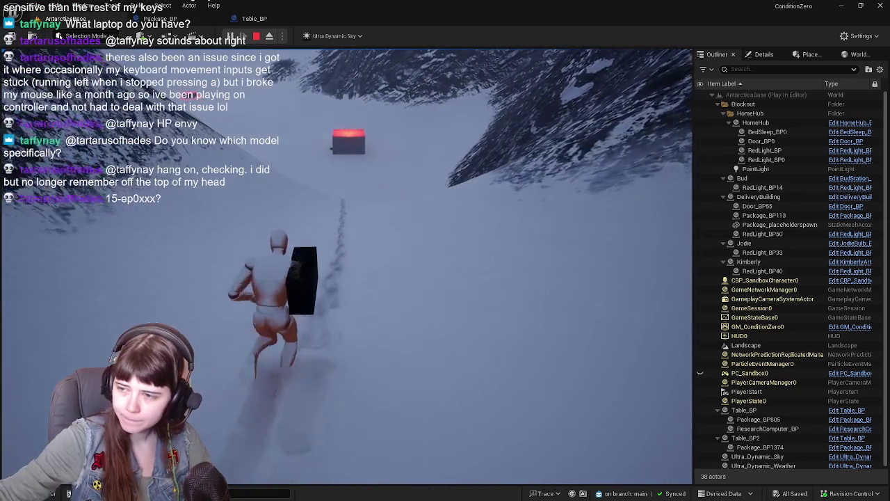
pyautogui.press('w')
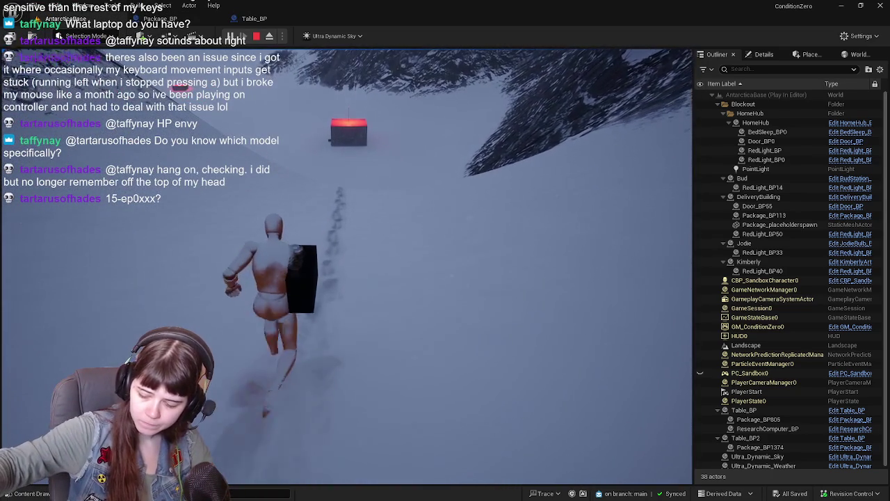
pyautogui.press('w')
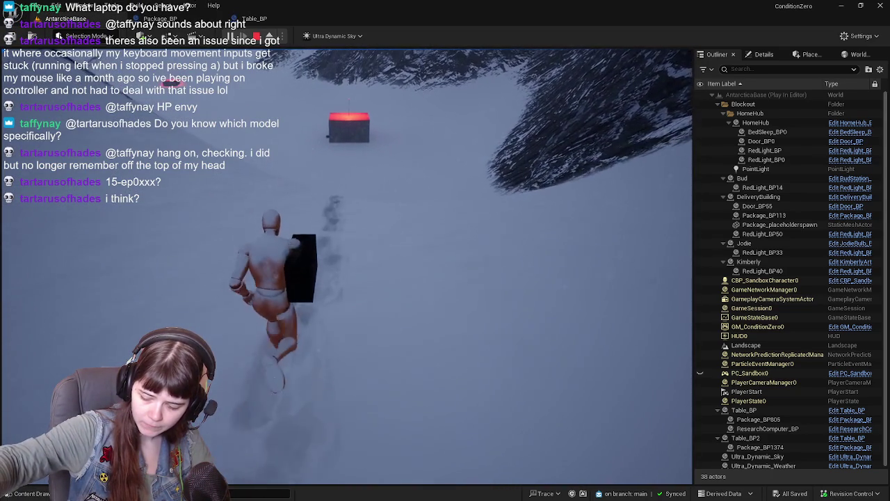
pyautogui.press('w')
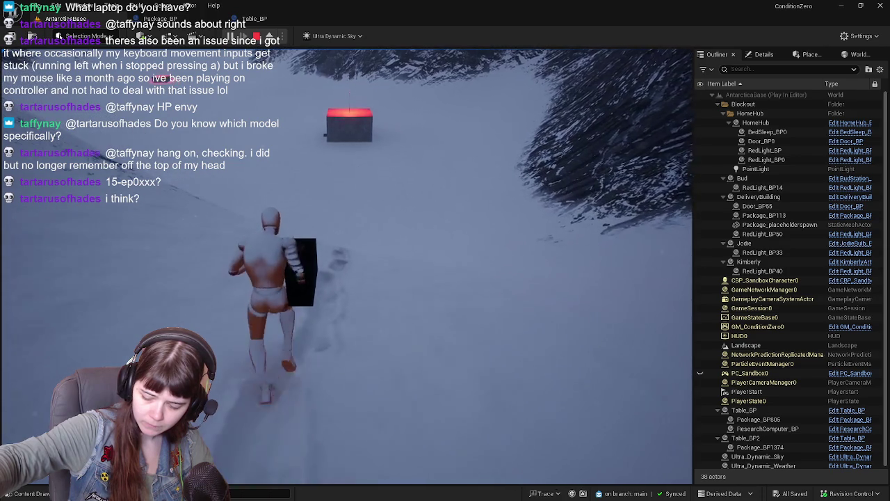
pyautogui.press('w')
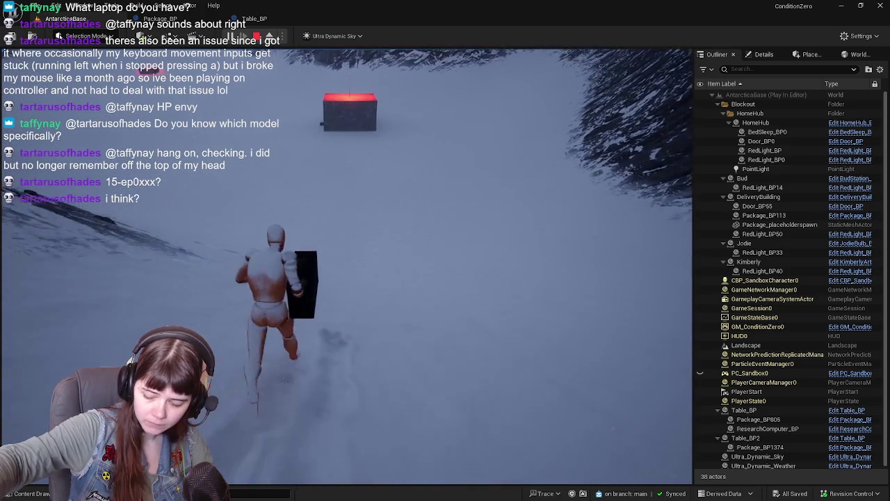
pyautogui.press('w')
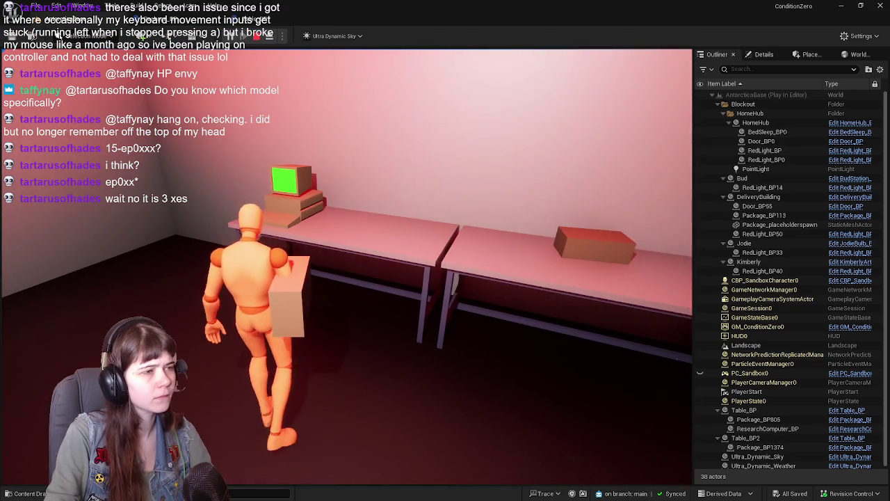
pyautogui.press('Escape')
# Stop playing, open the Package_BP event graph and bring the package pickup comments into view
pyautogui.click(360, 239)
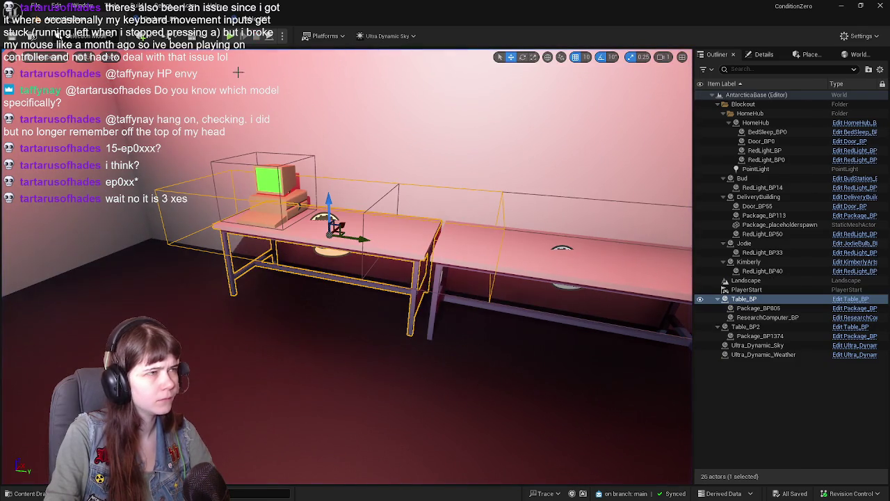
pyautogui.click(182, 23)
pyautogui.scroll(-1, 425, 240)
pyautogui.moveTo(223, 223)
pyautogui.mouseDown()
pyautogui.moveTo(442, 181)
pyautogui.moveTo(417, 229)
pyautogui.moveTo(411, 282)
pyautogui.mouseUp()
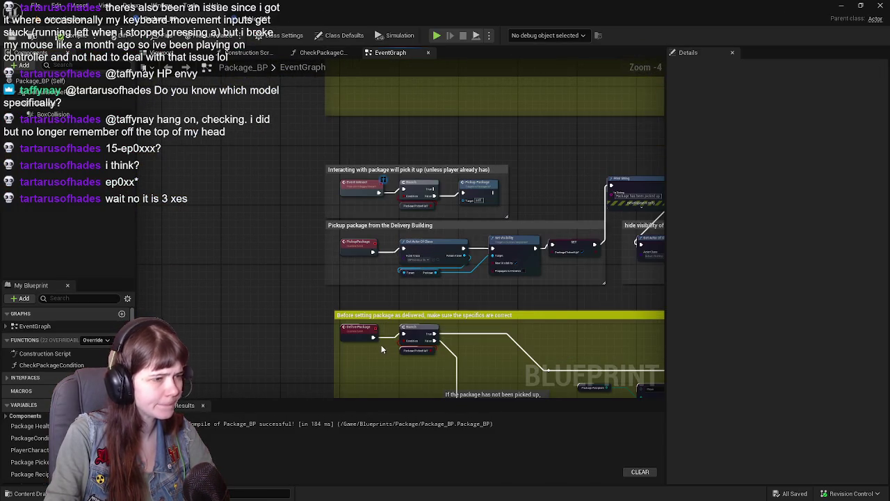
pyautogui.scroll(1, 381, 351)
pyautogui.moveTo(559, 178)
pyautogui.mouseDown()
pyautogui.moveTo(353, 200)
pyautogui.moveTo(93, 179)
pyautogui.moveTo(523, 221)
pyautogui.moveTo(487, 277)
pyautogui.mouseUp()
pyautogui.scroll(-1, 424, 207)
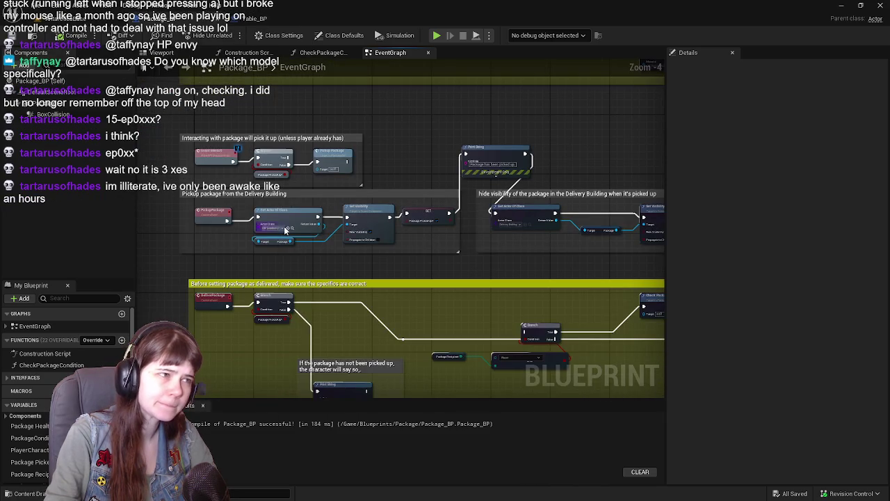
pyautogui.scroll(1, 388, 248)
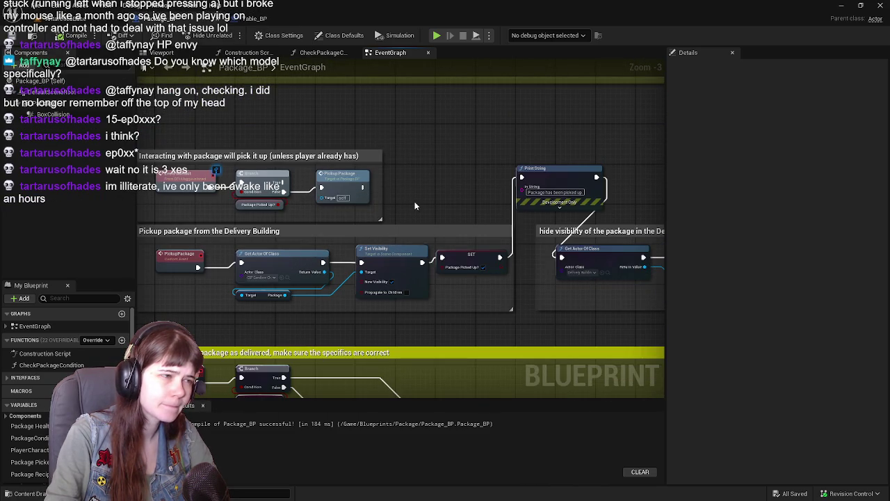
pyautogui.moveTo(470, 211)
pyautogui.mouseDown()
pyautogui.moveTo(452, 207)
pyautogui.moveTo(498, 209)
pyautogui.mouseUp()
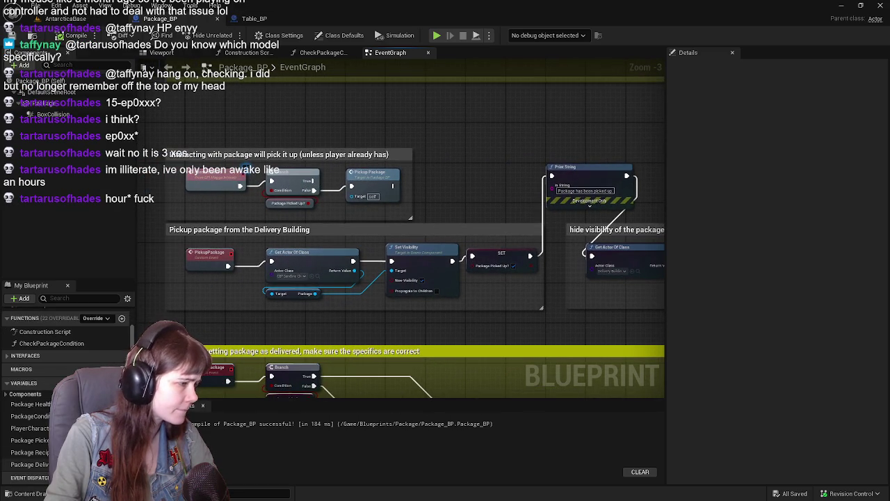
# Add a SET Package Delivered? node to the graph, then delete it
pyautogui.click(42, 463)
pyautogui.moveTo(238, 341); pyautogui.dragTo(314, 308)
pyautogui.moveTo(31, 463)
pyautogui.mouseDown()
pyautogui.moveTo(202, 304)
pyautogui.moveTo(181, 282)
pyautogui.mouseUp()
pyautogui.click(216, 297)
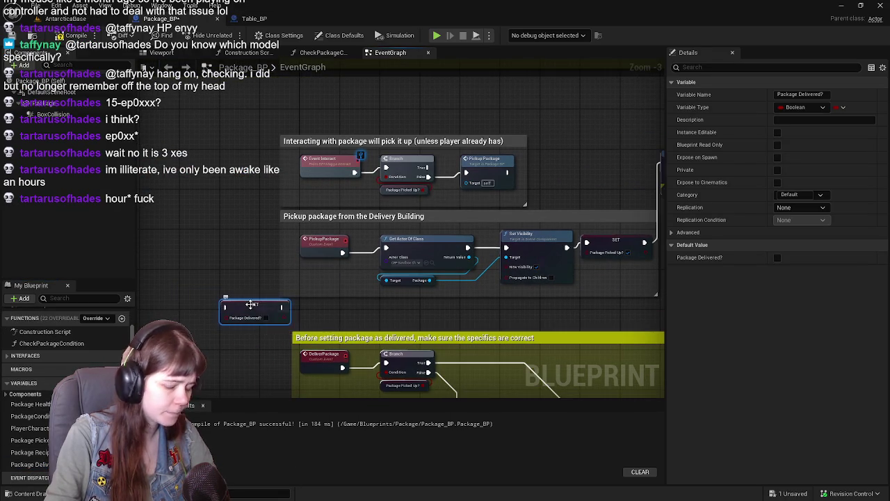
pyautogui.press('Delete')
# Recentre the view on the Pickup Package node and the pickup comment boxes
pyautogui.scroll(1, 250, 308)
pyautogui.moveTo(387, 278); pyautogui.dragTo(300, 268)
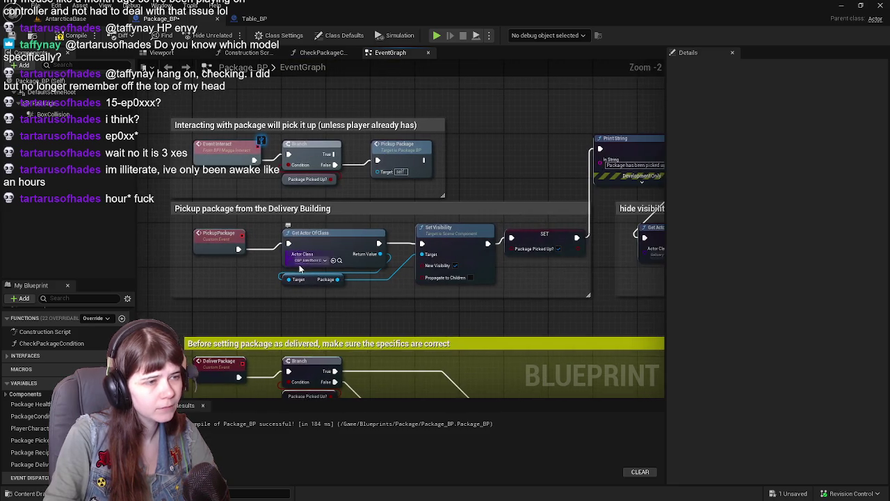
pyautogui.scroll(-1, 313, 271)
pyautogui.moveTo(464, 179)
pyautogui.mouseDown()
pyautogui.moveTo(257, 167)
pyautogui.moveTo(408, 171)
pyautogui.mouseUp()
pyautogui.scroll(1, 316, 179)
pyautogui.moveTo(316, 179)
pyautogui.mouseDown()
pyautogui.moveTo(346, 235)
pyautogui.moveTo(380, 237)
pyautogui.mouseUp()
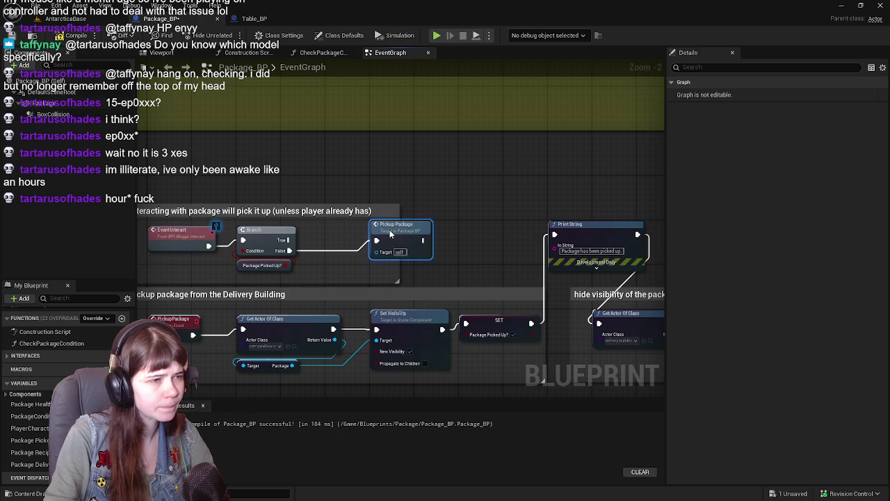
pyautogui.moveTo(388, 232)
pyautogui.mouseDown()
pyautogui.moveTo(359, 241)
pyautogui.moveTo(378, 357)
pyautogui.mouseUp()
pyautogui.scroll(-2, 387, 213)
pyautogui.moveTo(386, 214)
pyautogui.mouseDown()
pyautogui.moveTo(357, 332)
pyautogui.moveTo(383, 246)
pyautogui.moveTo(388, 162)
pyautogui.mouseUp()
pyautogui.scroll(2, 387, 162)
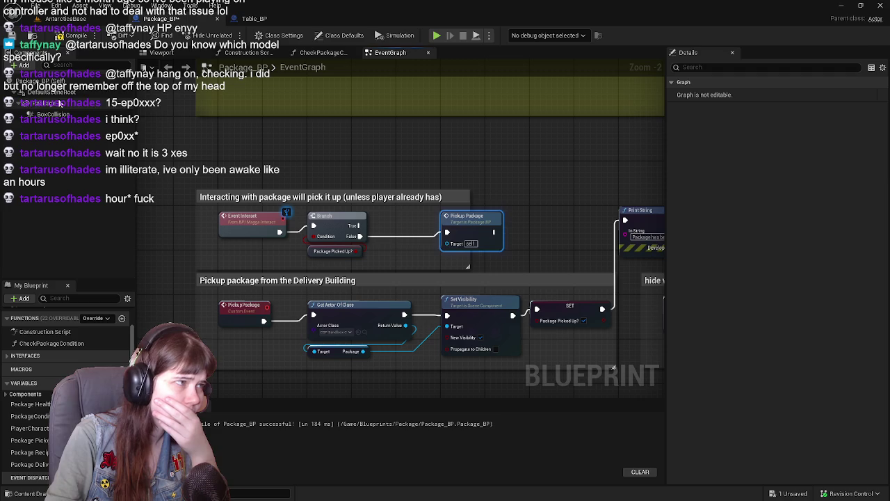
# Inspect the Package component, then centre and select the hide-visibility comment box
pyautogui.click(60, 102)
pyautogui.moveTo(496, 224)
pyautogui.mouseDown()
pyautogui.moveTo(350, 238)
pyautogui.moveTo(532, 186)
pyautogui.mouseUp()
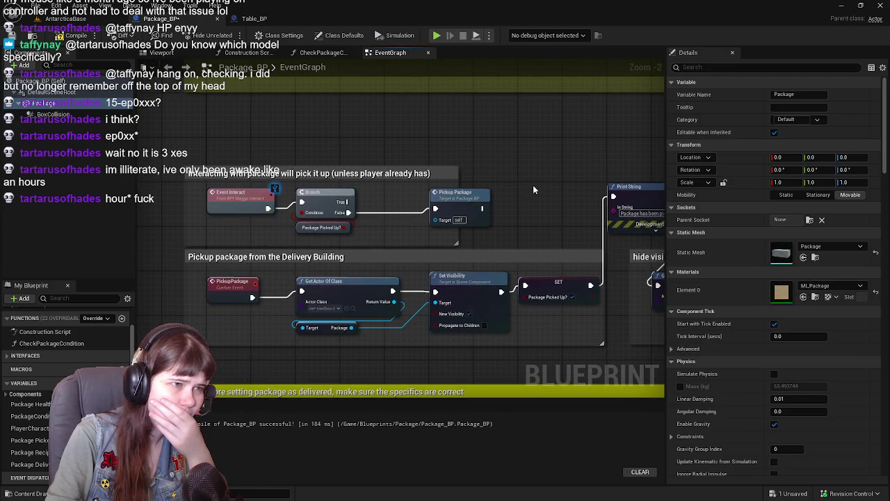
pyautogui.click(487, 193)
pyautogui.moveTo(445, 201); pyautogui.dragTo(247, 197)
pyautogui.moveTo(536, 195); pyautogui.dragTo(355, 174)
pyautogui.moveTo(400, 226); pyautogui.dragTo(390, 209)
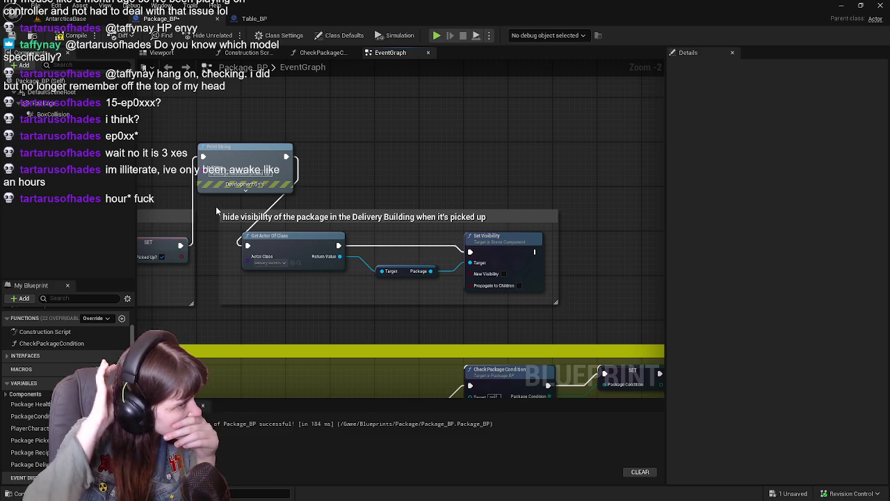
pyautogui.click(355, 216)
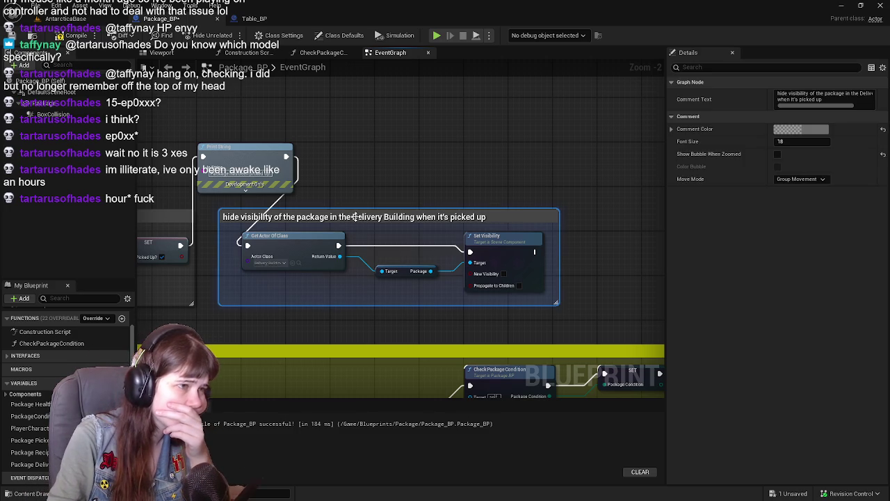
# Colour the hide-visibility comment green with R=0, G=1, B=0
pyautogui.click(797, 134)
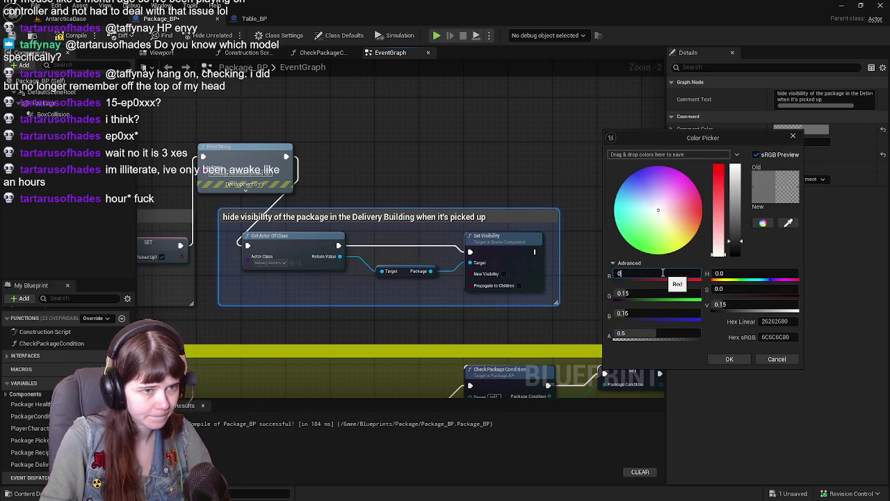
pyautogui.press('Tab')
pyautogui.write('1')
pyautogui.press('Tab')
pyautogui.write('0')
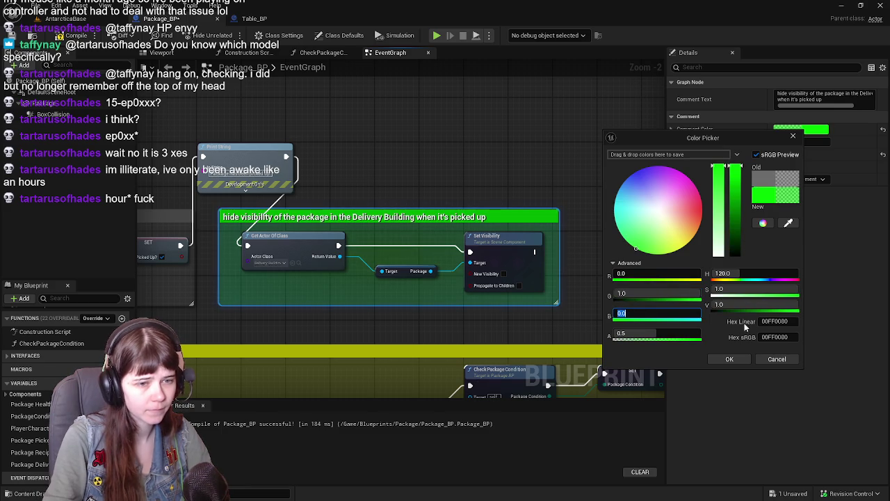
pyautogui.click(729, 359)
# Move across the pickup comments and shift the Pickup Package node slightly left
pyautogui.moveTo(87, 224); pyautogui.dragTo(490, 216)
pyautogui.click(490, 215)
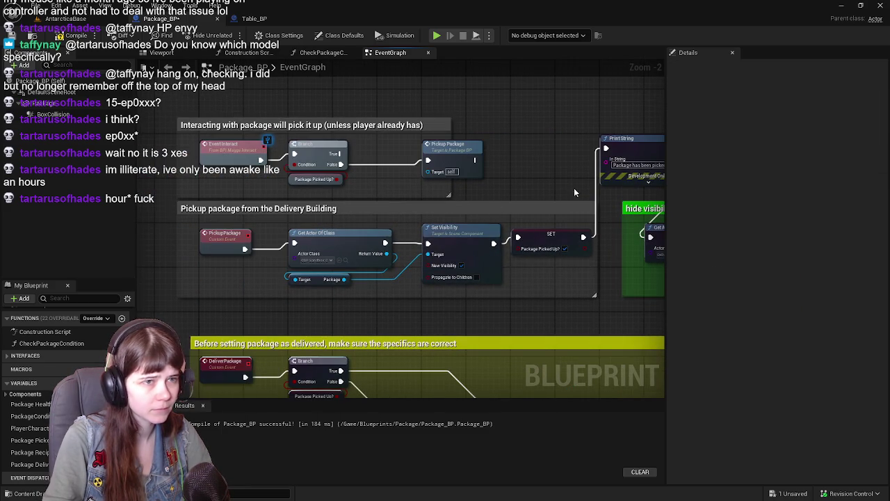
pyautogui.click(502, 212)
pyautogui.moveTo(302, 252)
pyautogui.mouseDown()
pyautogui.moveTo(559, 199)
pyautogui.moveTo(343, 302)
pyautogui.moveTo(315, 292)
pyautogui.moveTo(368, 289)
pyautogui.mouseUp()
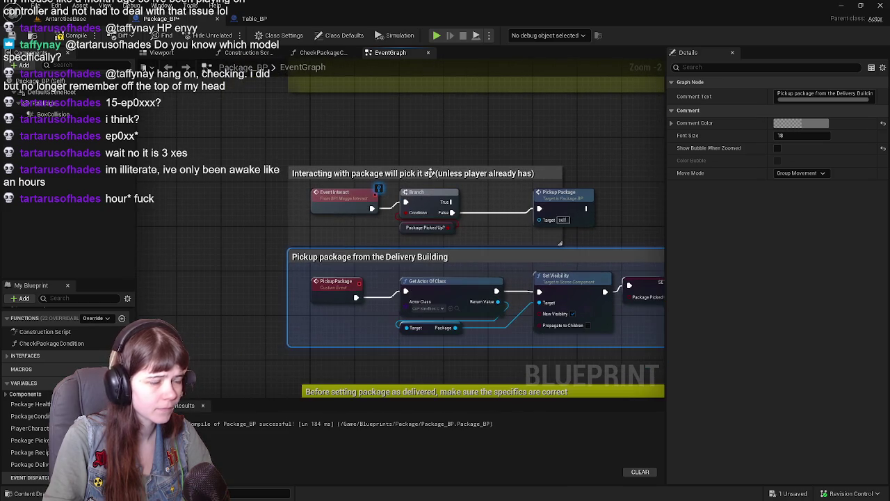
pyautogui.click(470, 139)
pyautogui.moveTo(471, 139); pyautogui.dragTo(358, 137)
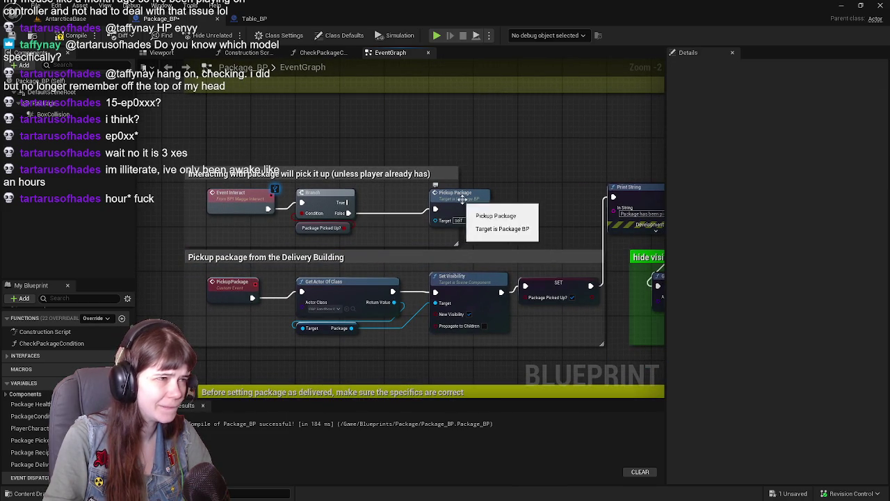
pyautogui.moveTo(540, 206)
pyautogui.mouseDown()
pyautogui.moveTo(519, 189)
pyautogui.moveTo(549, 206)
pyautogui.mouseUp()
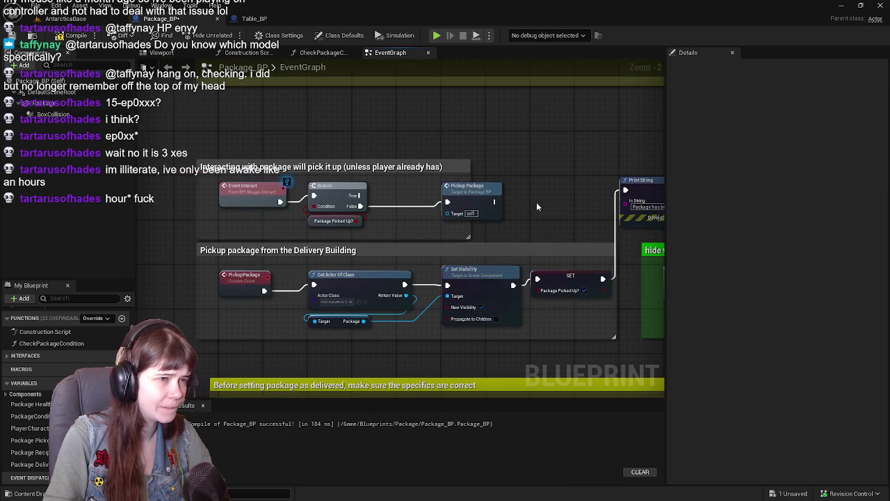
pyautogui.moveTo(468, 198); pyautogui.dragTo(427, 198)
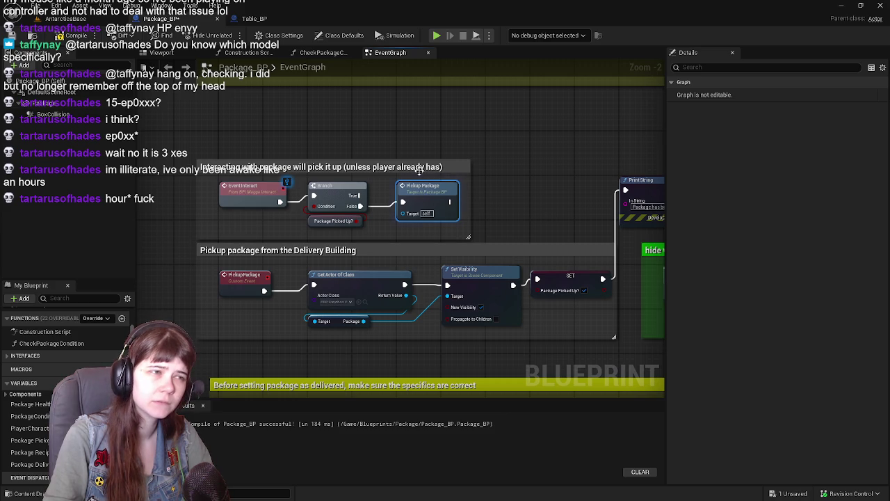
# Colour the 'Interacting with package' comment green and place a Package Delivered? getter above it
pyautogui.click(419, 166)
pyautogui.moveTo(549, 191); pyautogui.dragTo(525, 189)
pyautogui.click(800, 129)
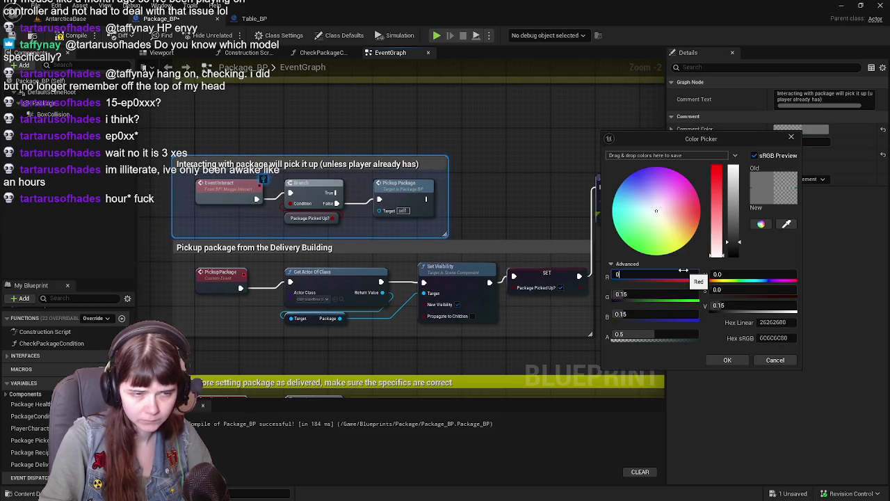
pyautogui.press('Tab')
pyautogui.write('1')
pyautogui.press('Tab')
pyautogui.click(727, 360)
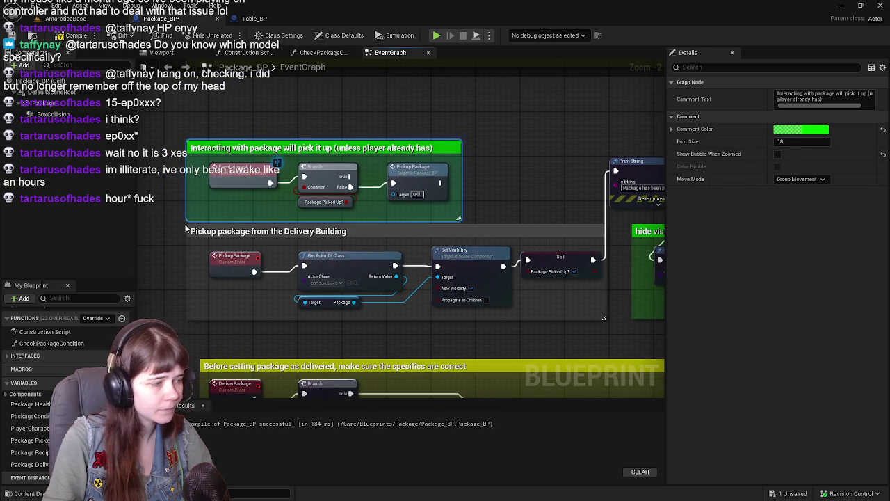
pyautogui.click(29, 464)
pyautogui.moveTo(38, 468)
pyautogui.mouseDown()
pyautogui.moveTo(574, 207)
pyautogui.moveTo(434, 111)
pyautogui.mouseUp()
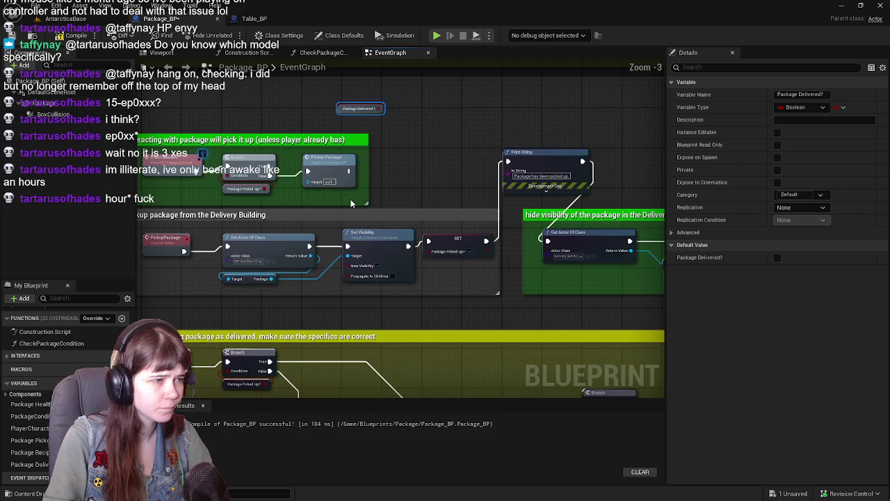
# Make room in the interaction comment by shifting the Branch and Pickup Package right and widening the box
pyautogui.scroll(-1, 477, 204)
pyautogui.scroll(1, 477, 203)
pyautogui.click(458, 248)
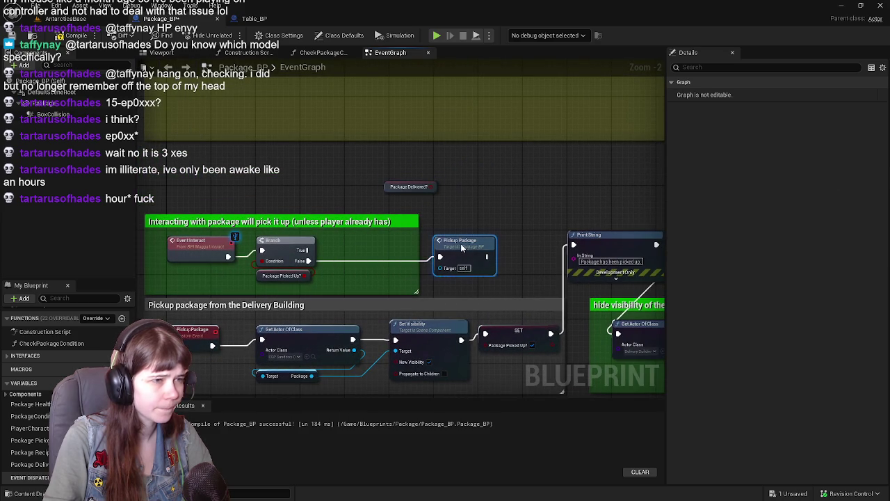
pyautogui.moveTo(294, 248); pyautogui.dragTo(360, 250)
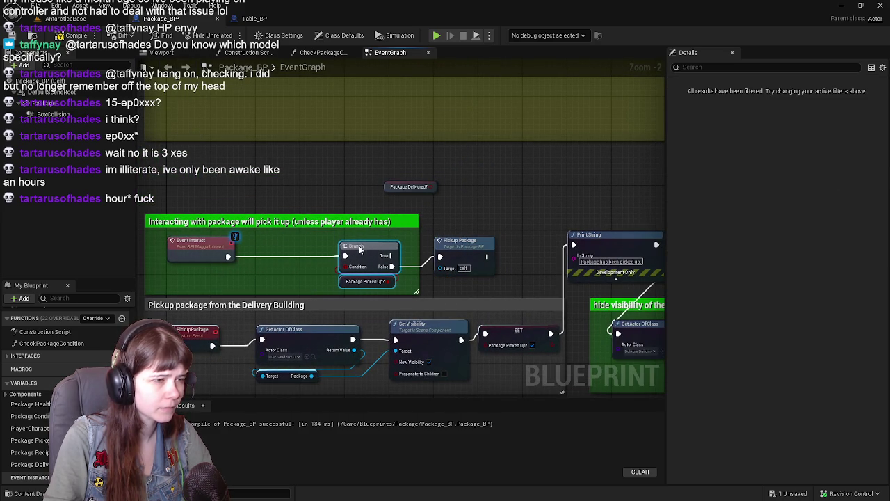
pyautogui.moveTo(420, 241); pyautogui.dragTo(560, 252)
pyautogui.moveTo(461, 252)
pyautogui.mouseDown()
pyautogui.moveTo(512, 256)
pyautogui.moveTo(463, 258)
pyautogui.mouseUp()
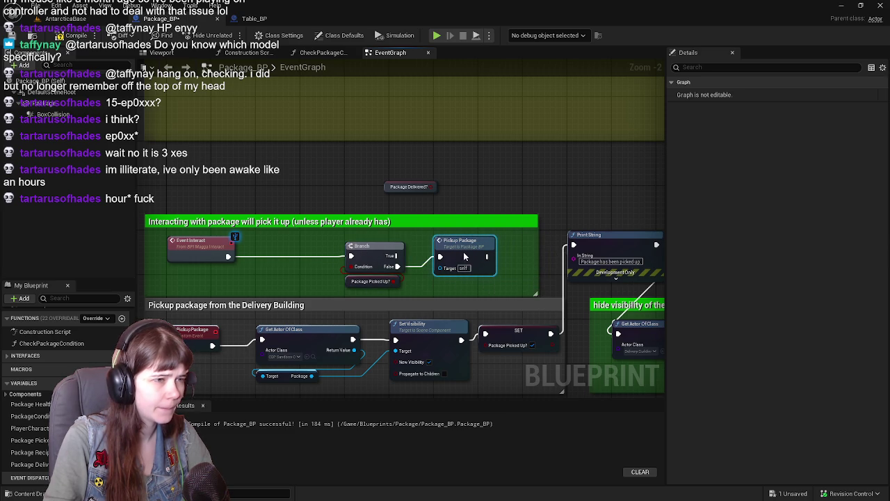
pyautogui.moveTo(515, 201)
pyautogui.mouseDown()
pyautogui.moveTo(380, 186)
pyautogui.moveTo(393, 192)
pyautogui.moveTo(415, 270)
pyautogui.mouseUp()
# Add a Branch after Event Interact fed by a Package Delivered? getter, then save Package_BP
pyautogui.click(403, 201)
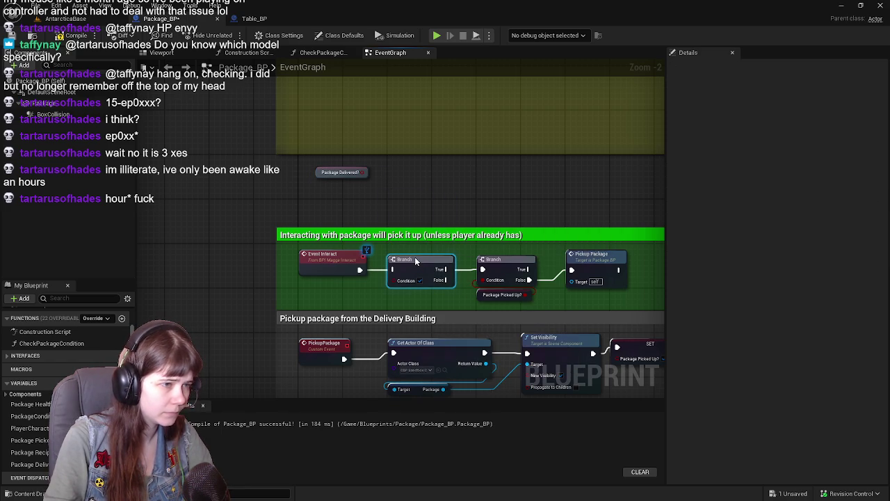
pyautogui.moveTo(412, 275); pyautogui.dragTo(363, 280)
pyautogui.moveTo(282, 163); pyautogui.dragTo(310, 298)
pyautogui.click(292, 179)
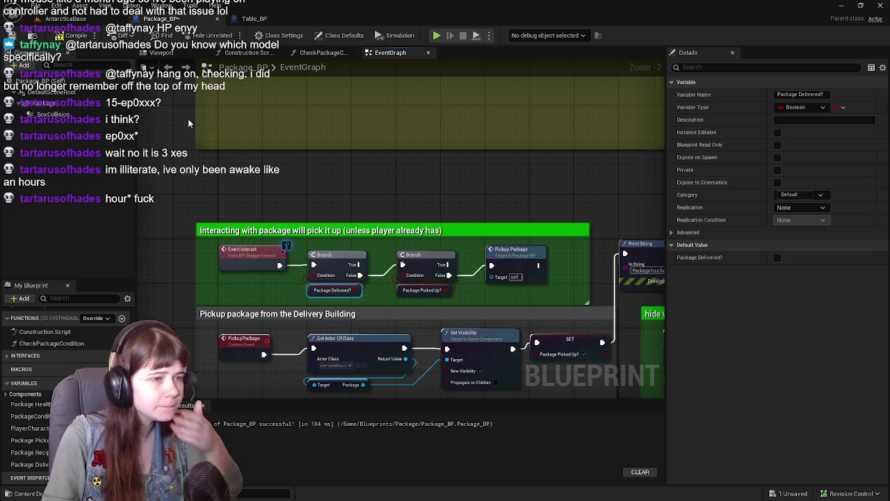
pyautogui.hotkey('ctrl', 's')
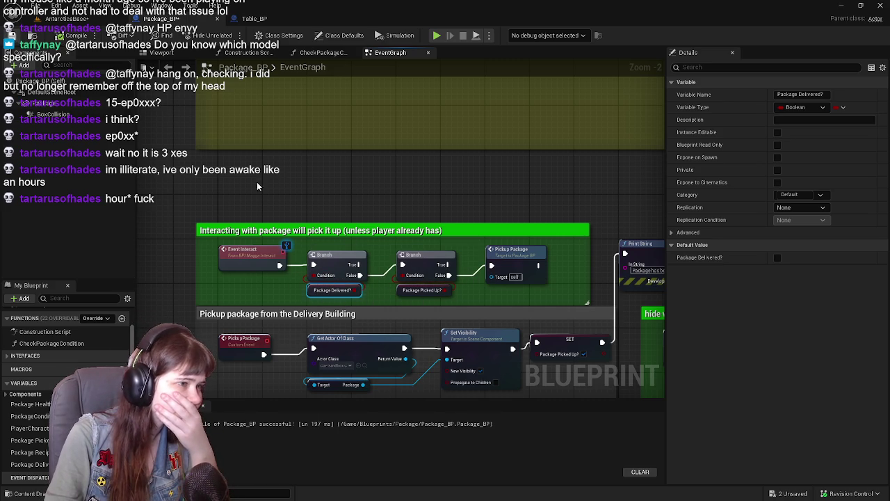
# Return to the AntarcticaBase level and start a Play In Editor session
pyautogui.scroll(-1, 374, 227)
pyautogui.scroll(1, 251, 176)
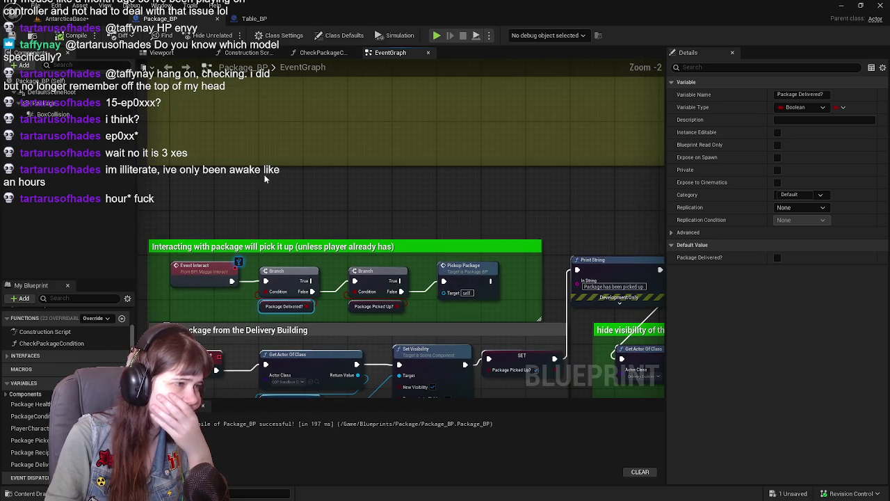
pyautogui.click(52, 18)
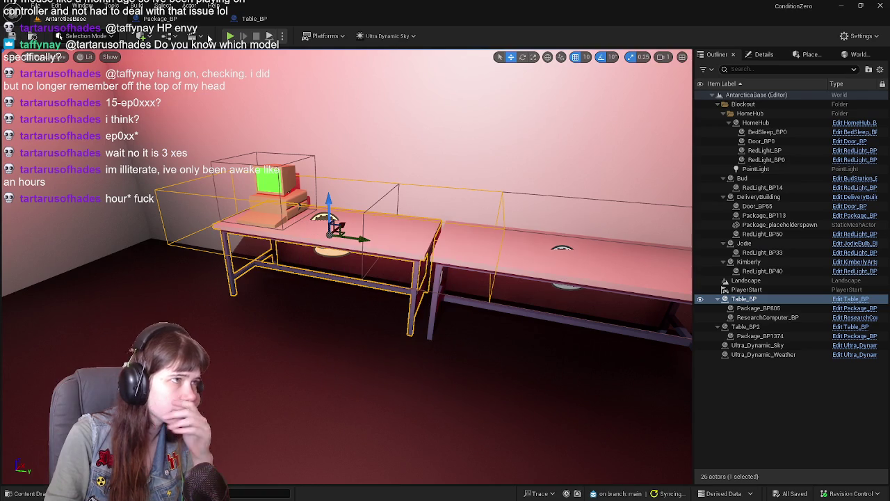
pyautogui.click(235, 40)
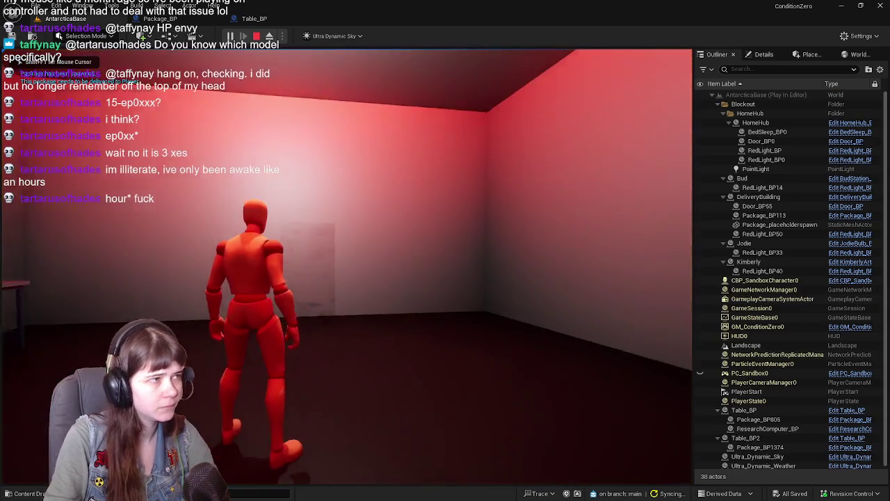
# Run across the snowy valley into the red-lit room and pick up a package
pyautogui.press('w')
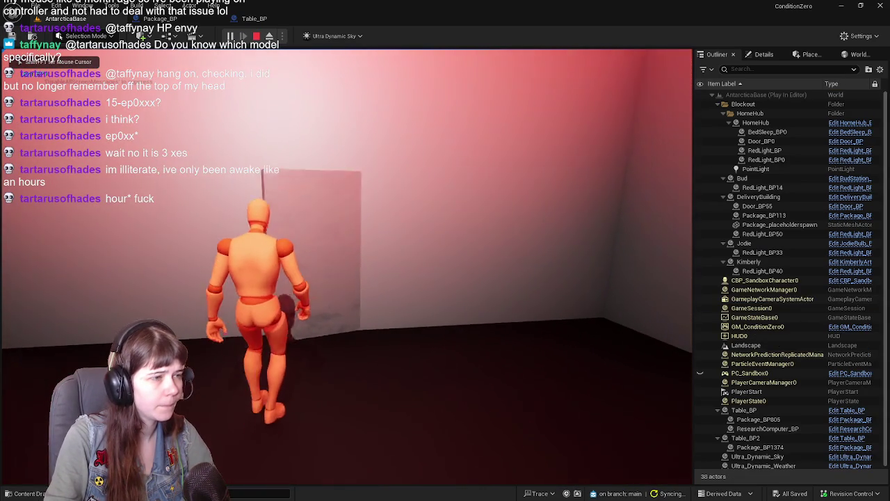
pyautogui.press('w')
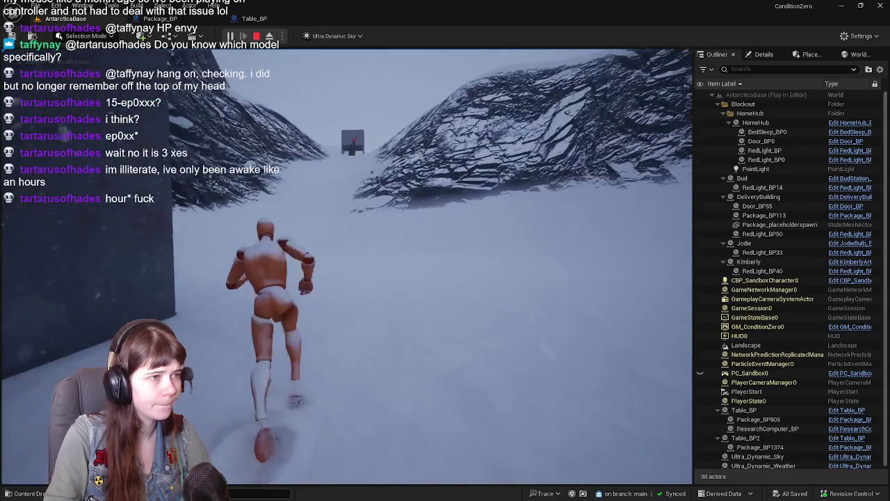
pyautogui.press('w')
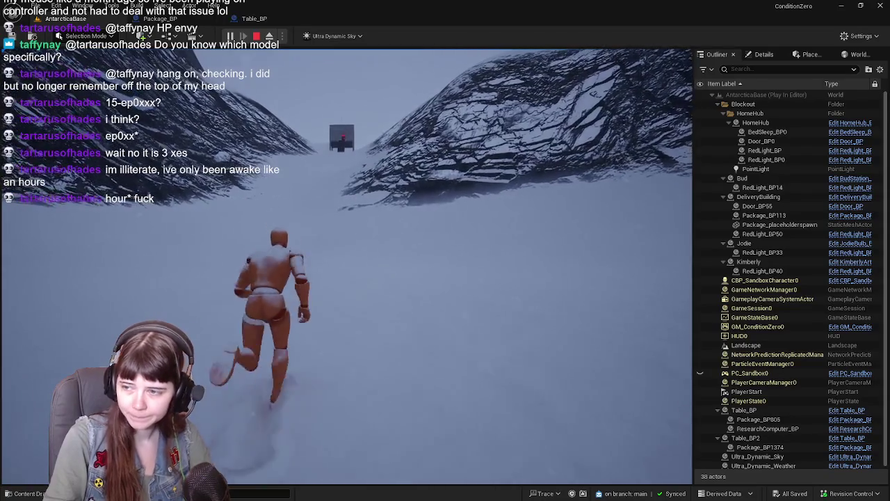
pyautogui.press('w')
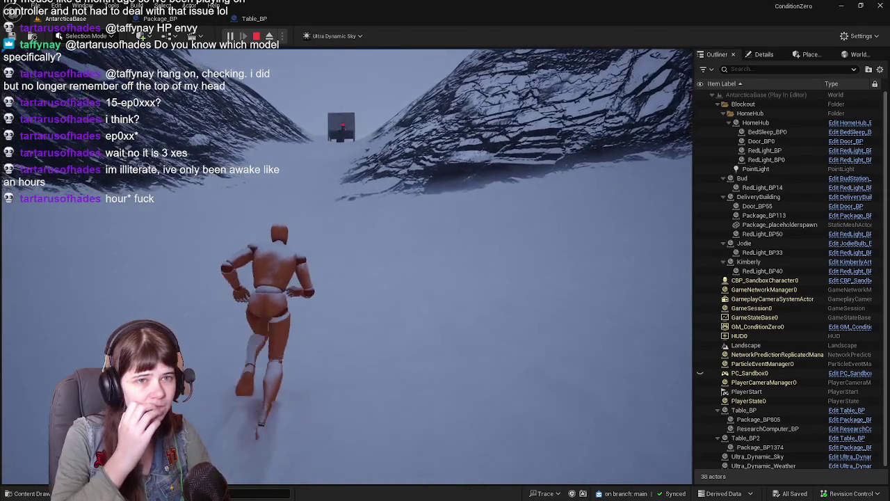
pyautogui.press('w')
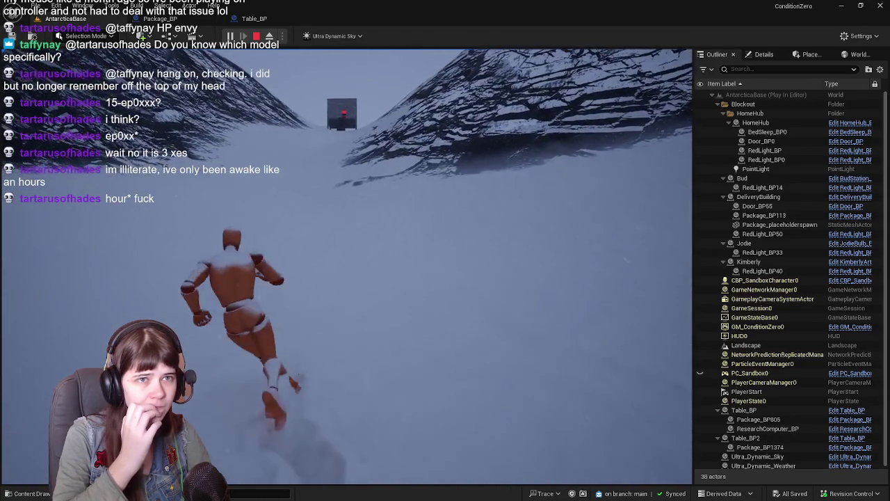
pyautogui.press('w')
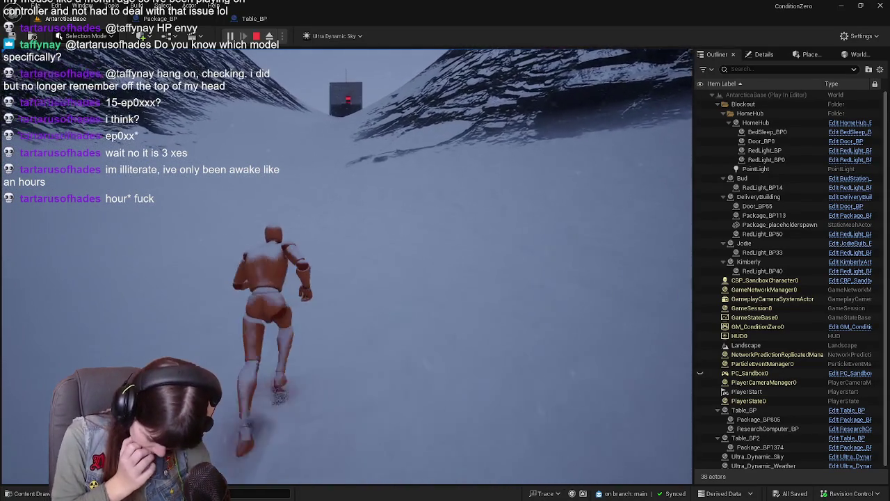
pyautogui.press('w')
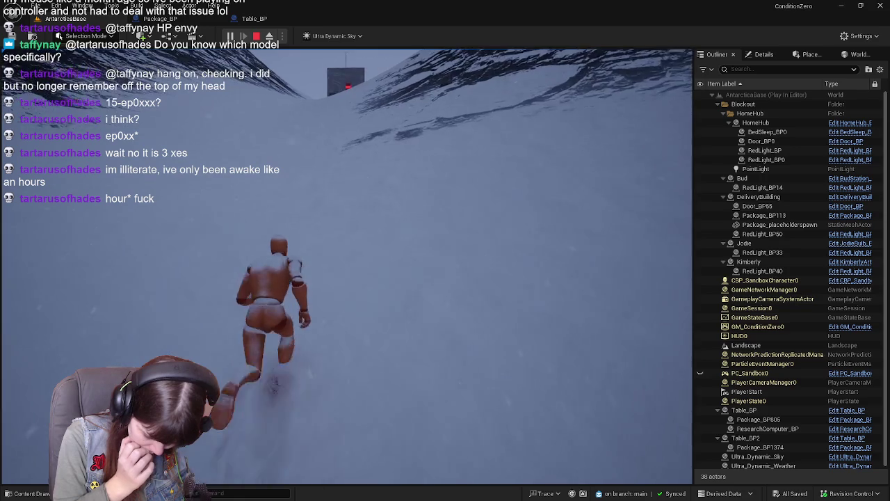
pyautogui.press('w')
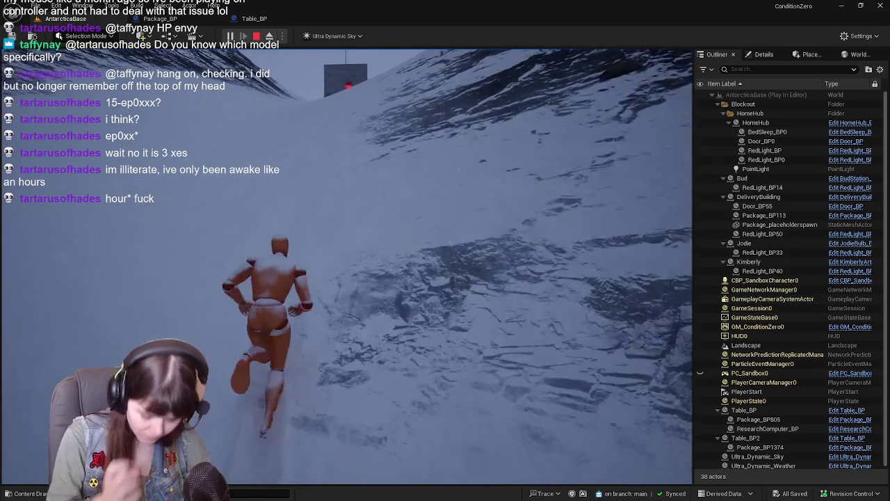
pyautogui.press('w')
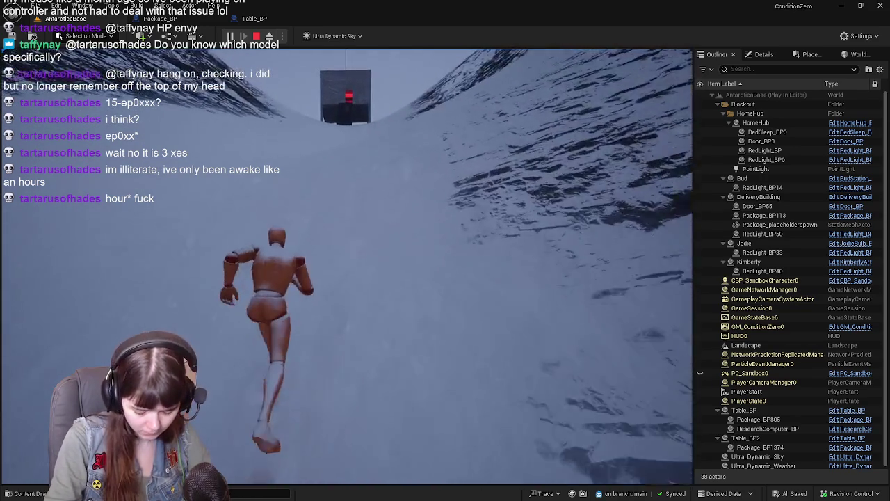
pyautogui.press('w')
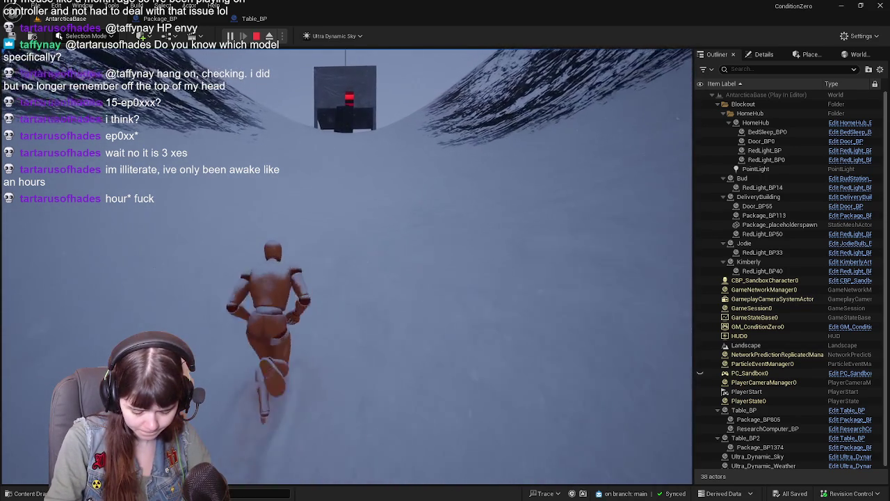
pyautogui.press('w')
pyautogui.press('w')
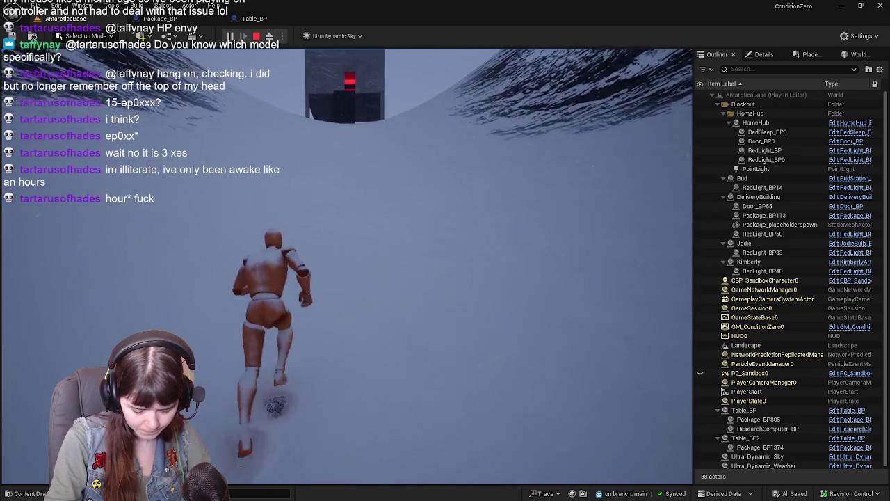
pyautogui.press('w')
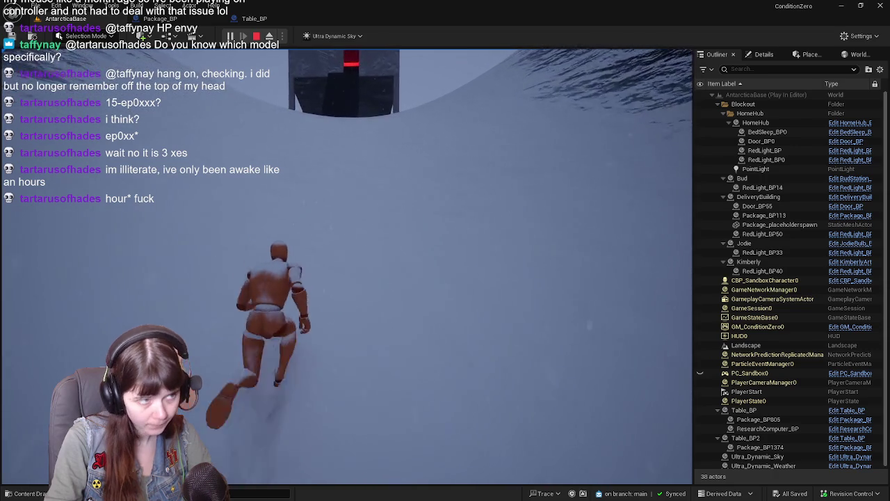
pyautogui.press('w')
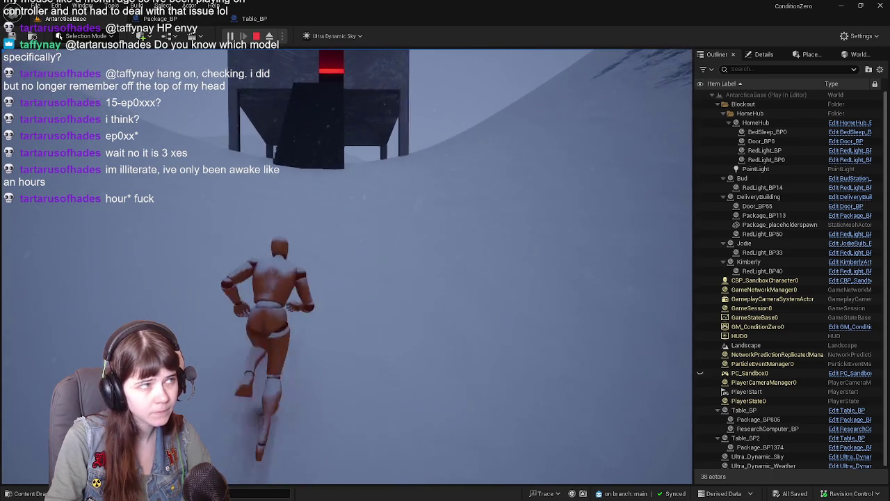
pyautogui.press('w')
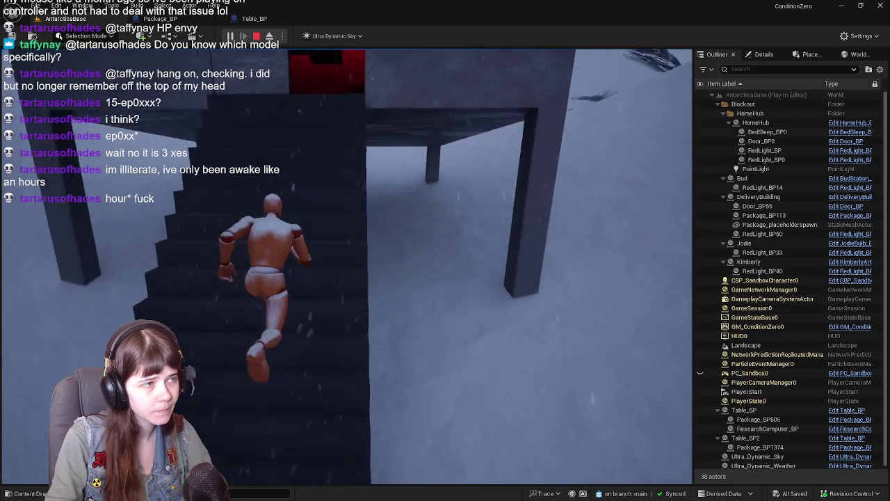
pyautogui.press('w')
pyautogui.press('e')
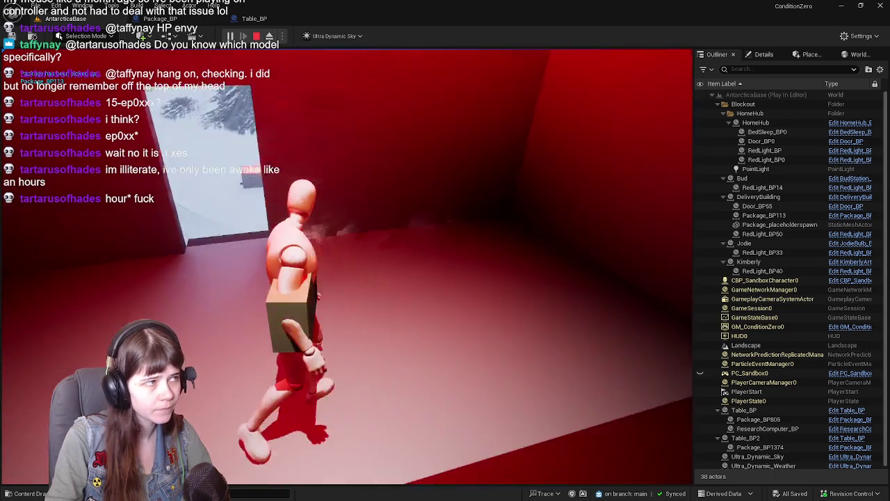
# Carry the package back across the snow into the table room and deliver it onto the table
pyautogui.press('w')
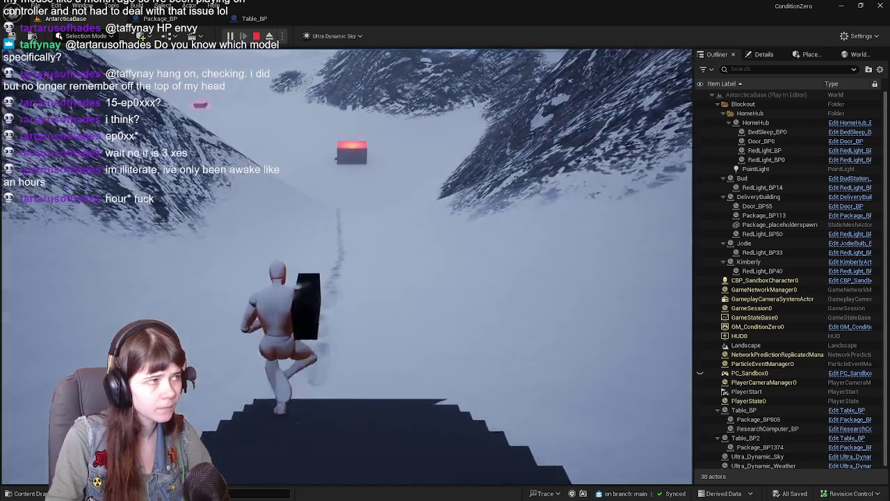
pyautogui.press('w')
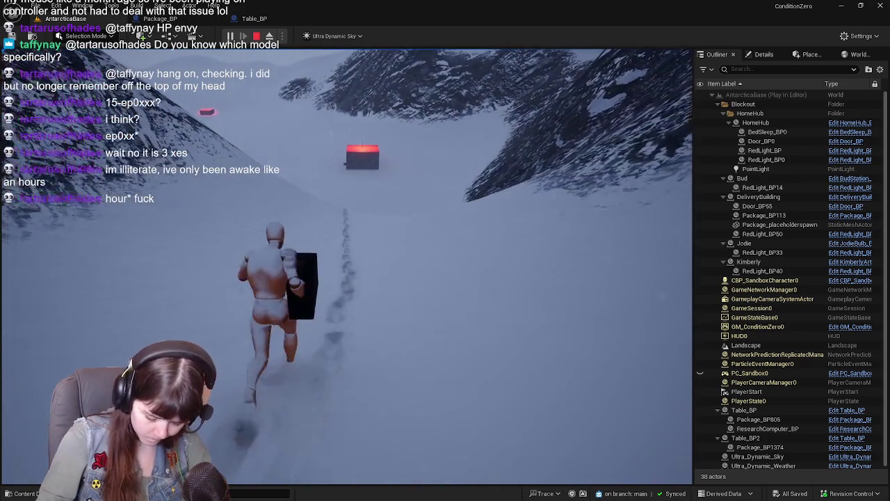
pyautogui.press('w')
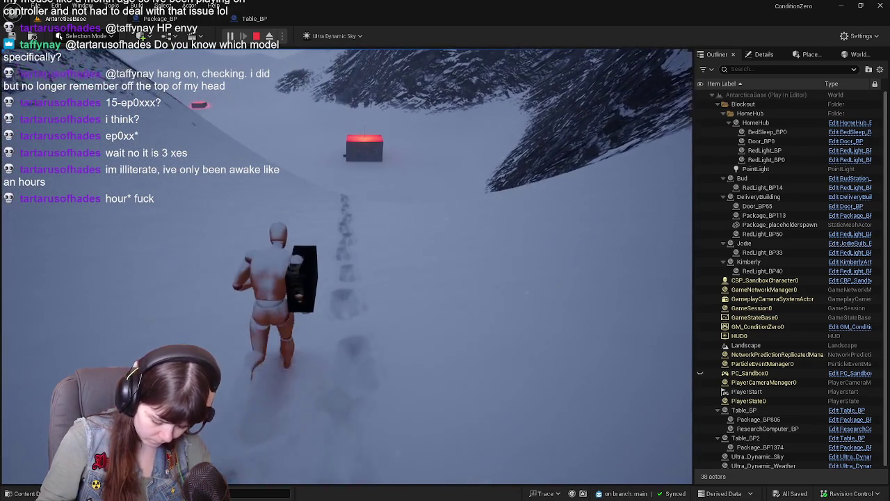
pyautogui.press('w')
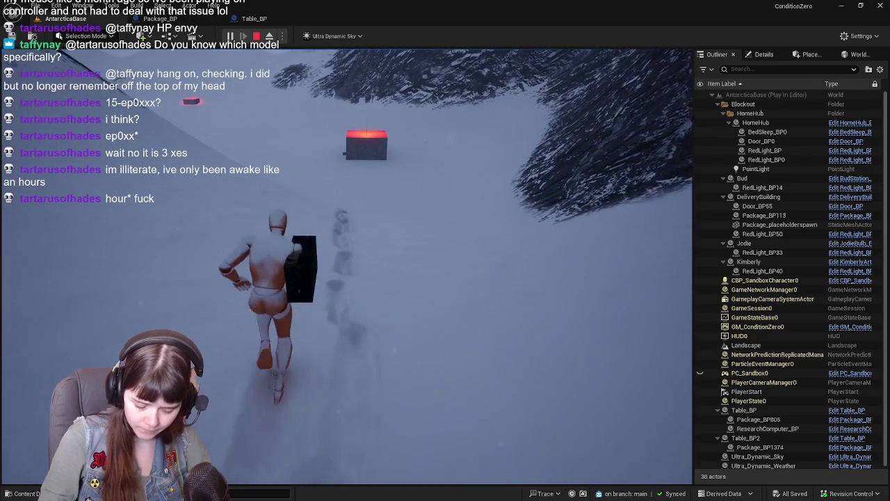
pyautogui.press('w')
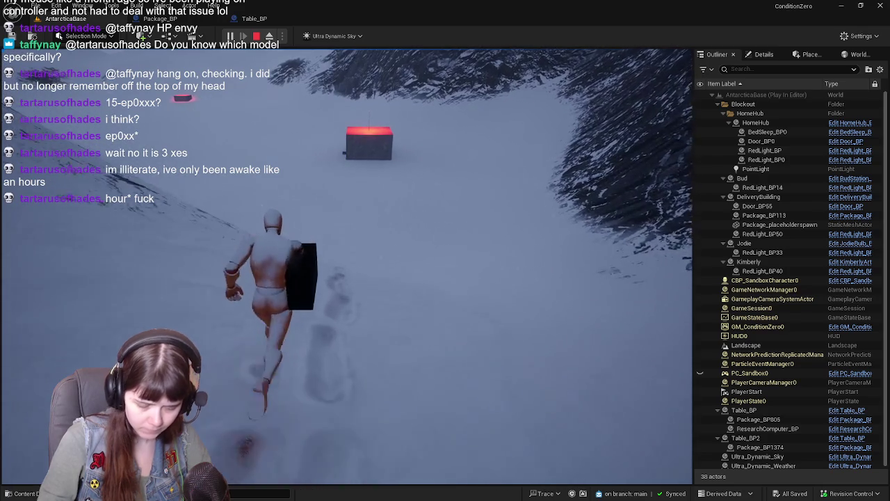
pyautogui.press('w')
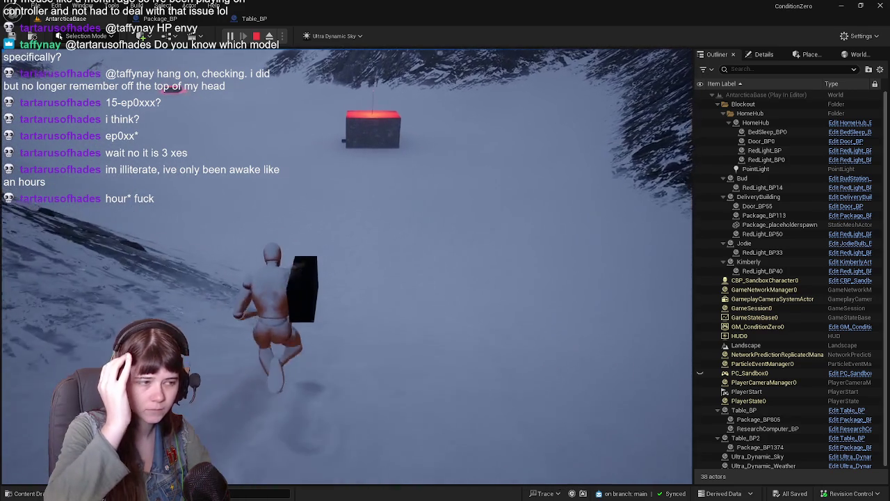
pyautogui.press('w')
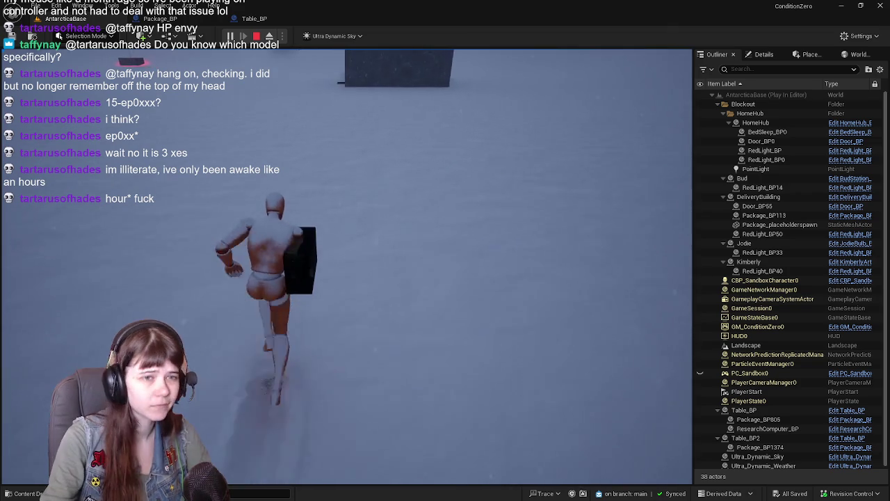
pyautogui.press('w')
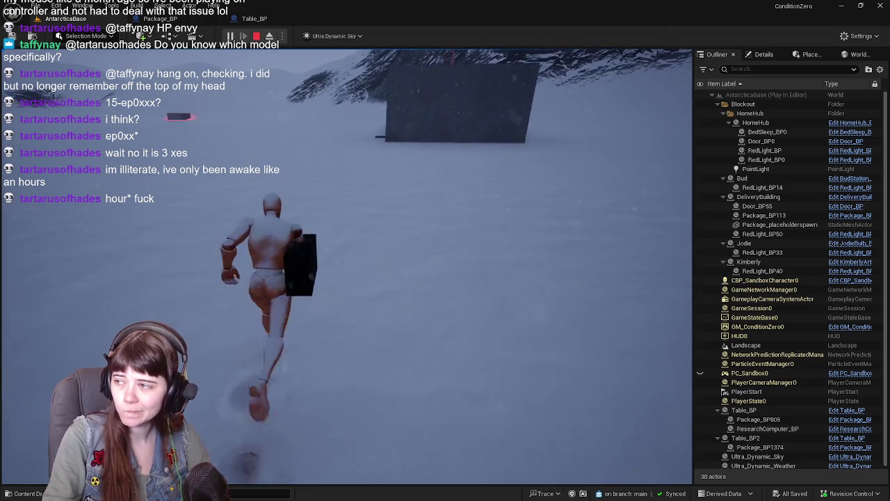
pyautogui.press('w')
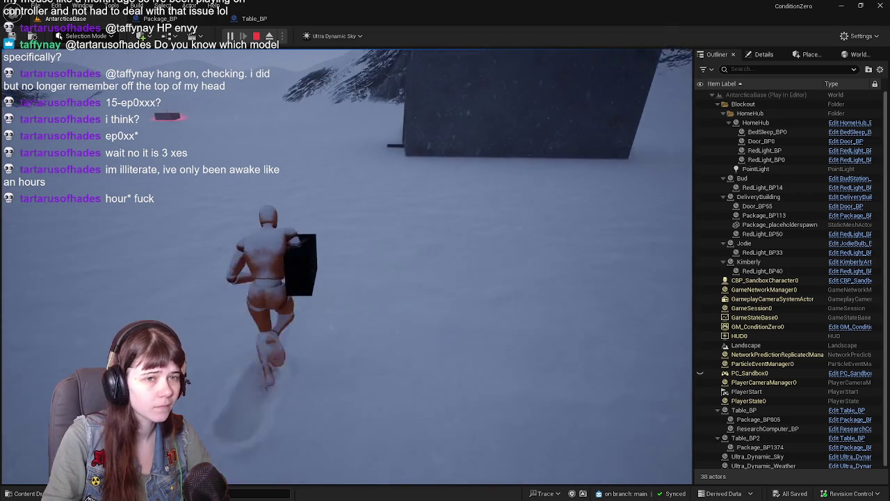
pyautogui.press('w')
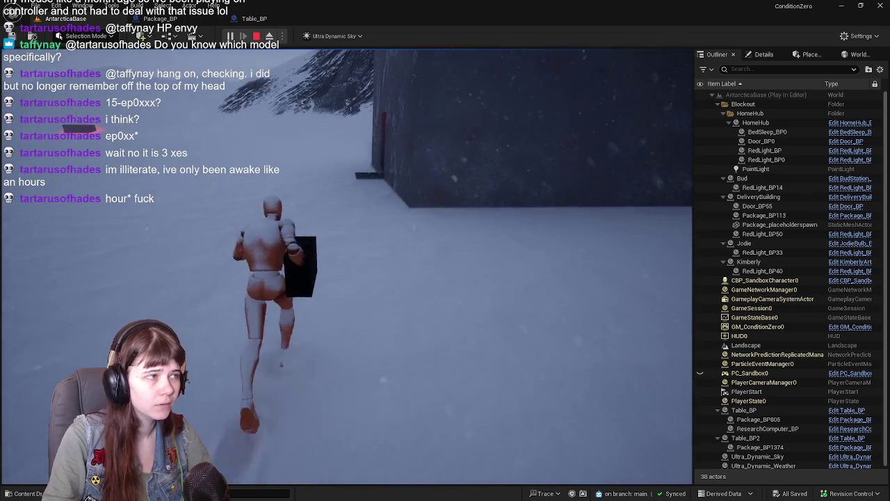
pyautogui.press('w')
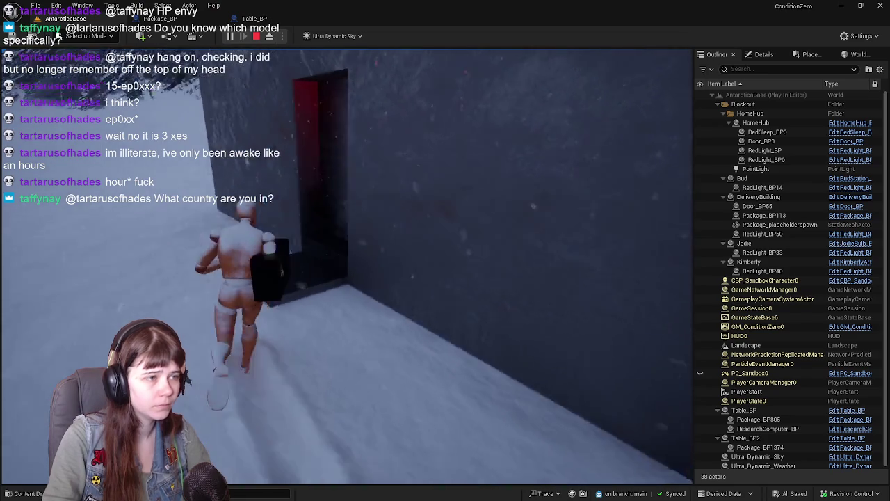
pyautogui.press('w')
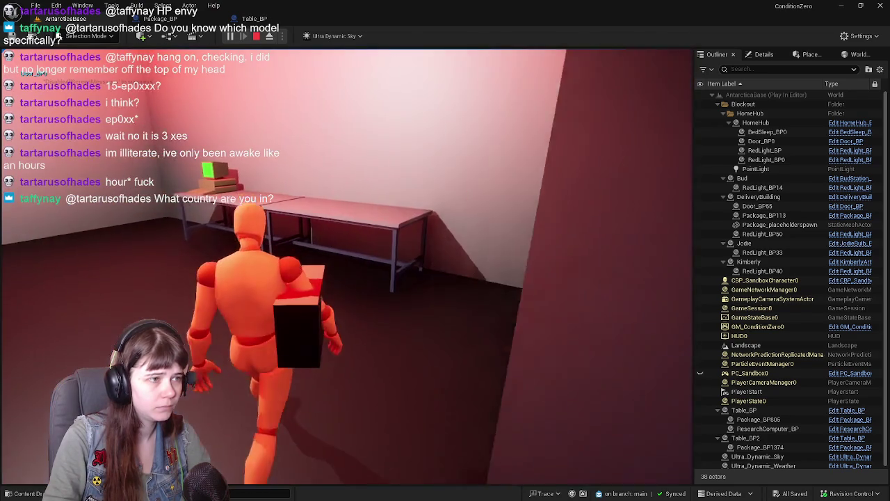
# Pick up another box from the stack, then stop the play session
pyautogui.press('w')
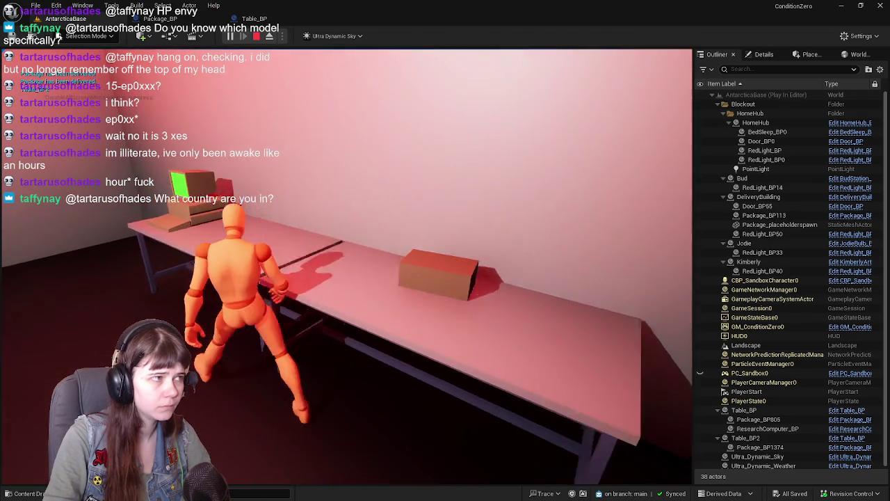
pyautogui.press('e')
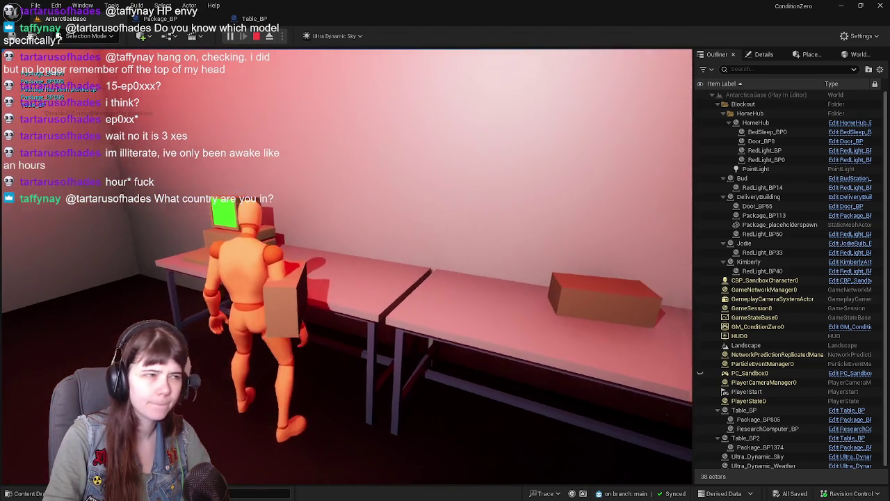
pyautogui.press('Escape')
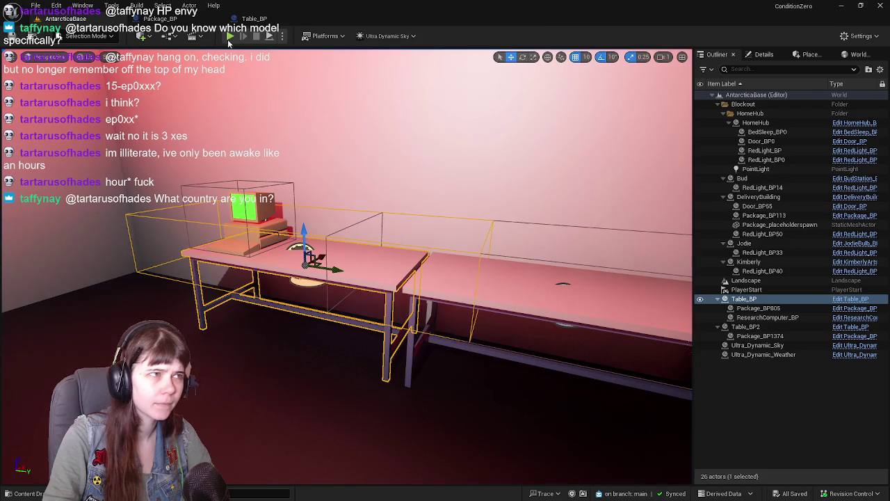
# Pan around the Table_BP EventGraph to survey the Event Interact, delivery and set-down nodes
pyautogui.click(254, 20)
pyautogui.moveTo(235, 262); pyautogui.dragTo(410, 260)
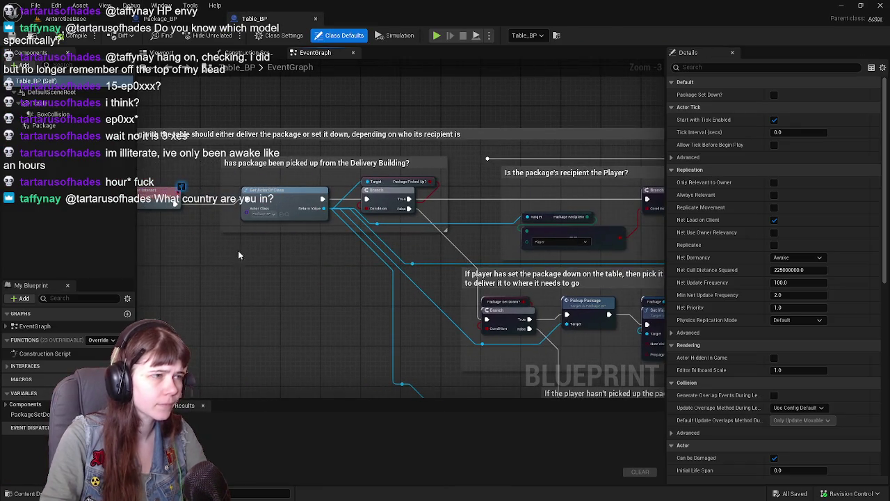
pyautogui.moveTo(237, 256); pyautogui.dragTo(411, 281)
pyautogui.scroll(1, 447, 276)
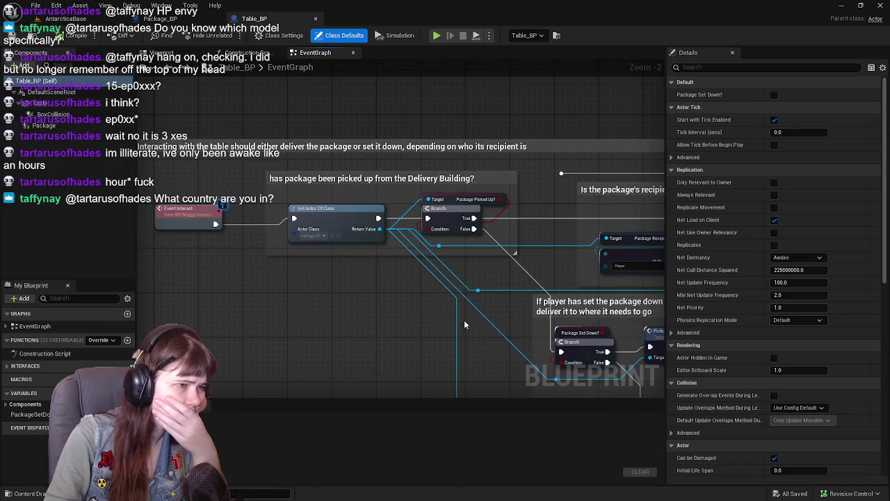
pyautogui.moveTo(463, 323); pyautogui.dragTo(304, 212)
pyautogui.scroll(-1, 376, 209)
pyautogui.moveTo(485, 206)
pyautogui.mouseDown()
pyautogui.moveTo(345, 228)
pyautogui.moveTo(311, 253)
pyautogui.moveTo(403, 292)
pyautogui.mouseUp()
pyautogui.scroll(1, 346, 227)
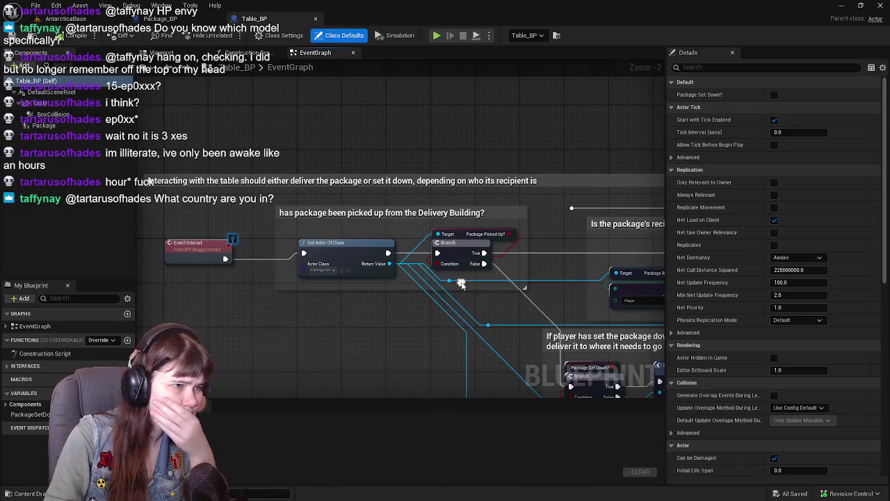
pyautogui.scroll(-1, 420, 392)
pyautogui.moveTo(419, 392)
pyautogui.mouseDown()
pyautogui.moveTo(391, 242)
pyautogui.moveTo(410, 84)
pyautogui.mouseUp()
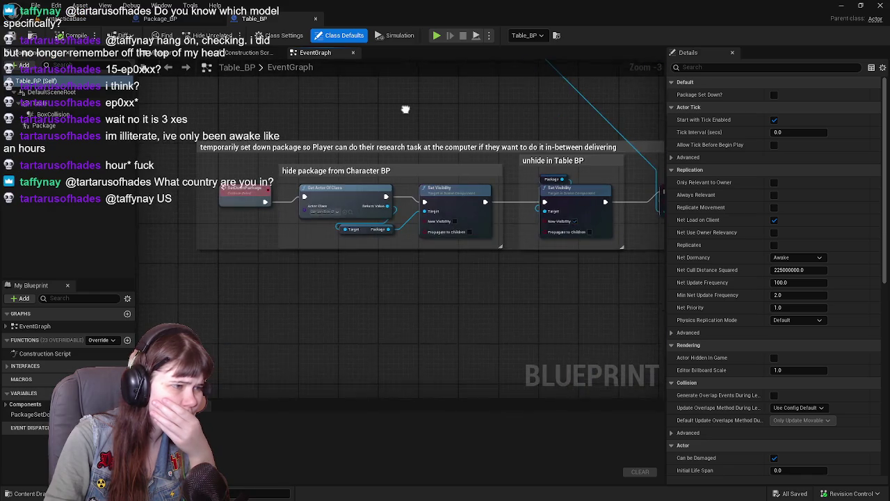
pyautogui.moveTo(436, 123); pyautogui.dragTo(252, 137)
pyautogui.moveTo(335, 188); pyautogui.dragTo(333, 188)
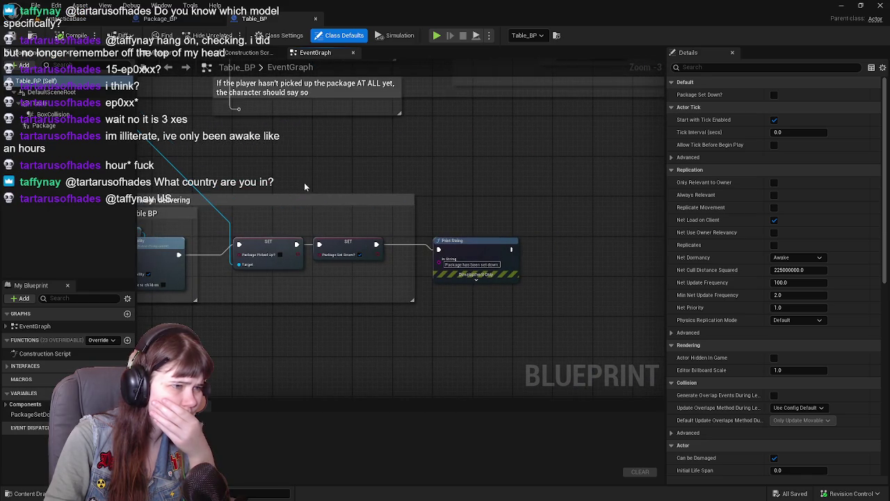
pyautogui.moveTo(242, 168); pyautogui.dragTo(388, 349)
pyautogui.moveTo(600, 198)
pyautogui.mouseDown()
pyautogui.moveTo(314, 331)
pyautogui.moveTo(299, 327)
pyautogui.moveTo(311, 260)
pyautogui.moveTo(559, 313)
pyautogui.moveTo(296, 259)
pyautogui.moveTo(423, 276)
pyautogui.moveTo(566, 313)
pyautogui.mouseUp()
pyautogui.moveTo(322, 266)
pyautogui.mouseDown()
pyautogui.moveTo(469, 293)
pyautogui.moveTo(260, 296)
pyautogui.moveTo(230, 280)
pyautogui.moveTo(536, 265)
pyautogui.moveTo(423, 276)
pyautogui.moveTo(417, 306)
pyautogui.moveTo(392, 265)
pyautogui.moveTo(344, 264)
pyautogui.mouseUp()
pyautogui.scroll(-1, 392, 265)
pyautogui.moveTo(222, 243); pyautogui.dragTo(334, 252)
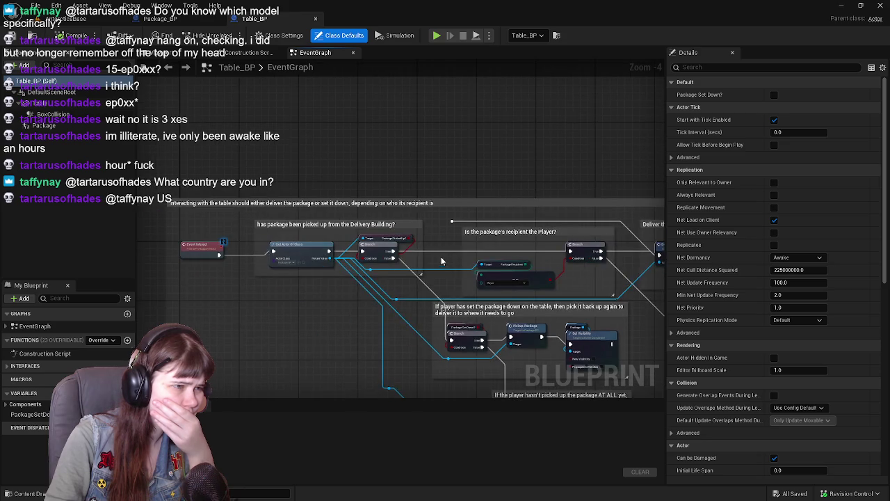
pyautogui.scroll(1, 437, 259)
pyautogui.scroll(-1, 495, 271)
pyautogui.moveTo(496, 271)
pyautogui.mouseDown()
pyautogui.moveTo(264, 243)
pyautogui.moveTo(177, 199)
pyautogui.moveTo(354, 284)
pyautogui.moveTo(611, 383)
pyautogui.moveTo(626, 286)
pyautogui.mouseUp()
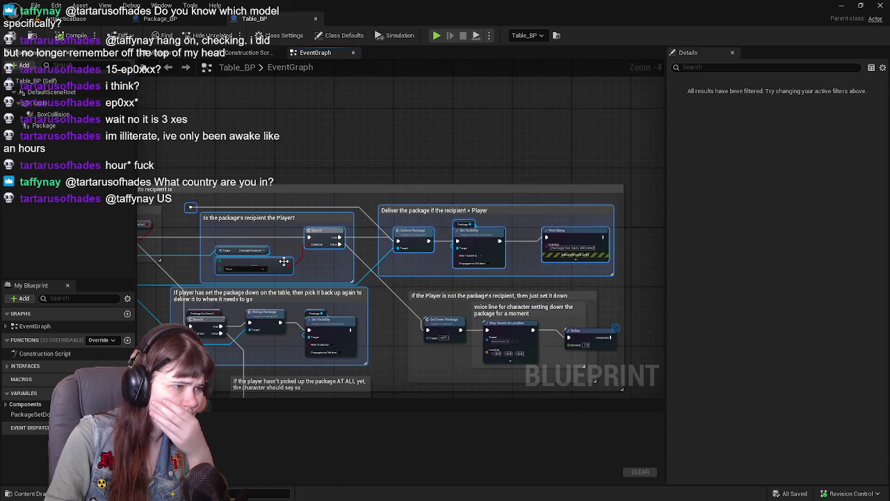
pyautogui.scroll(1, 282, 260)
# Shift the 'Is the package's recipient the Player?' comment box to the right
pyautogui.click(385, 186)
pyautogui.moveTo(385, 187)
pyautogui.mouseDown()
pyautogui.moveTo(265, 198)
pyautogui.moveTo(459, 195)
pyautogui.moveTo(278, 212)
pyautogui.moveTo(358, 209)
pyautogui.mouseUp()
pyautogui.moveTo(261, 226); pyautogui.dragTo(584, 232)
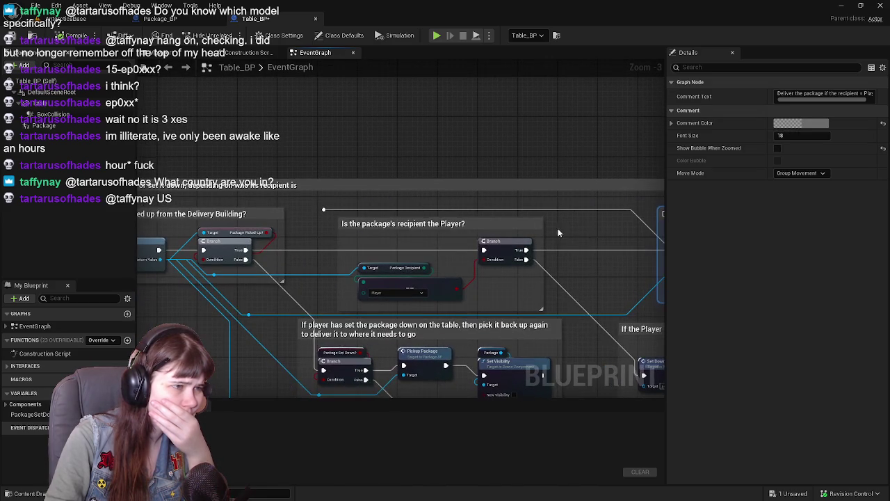
pyautogui.moveTo(434, 222); pyautogui.dragTo(512, 228)
pyautogui.moveTo(388, 237)
pyautogui.mouseDown()
pyautogui.moveTo(210, 215)
pyautogui.moveTo(391, 239)
pyautogui.moveTo(192, 271)
pyautogui.mouseUp()
pyautogui.click(392, 235)
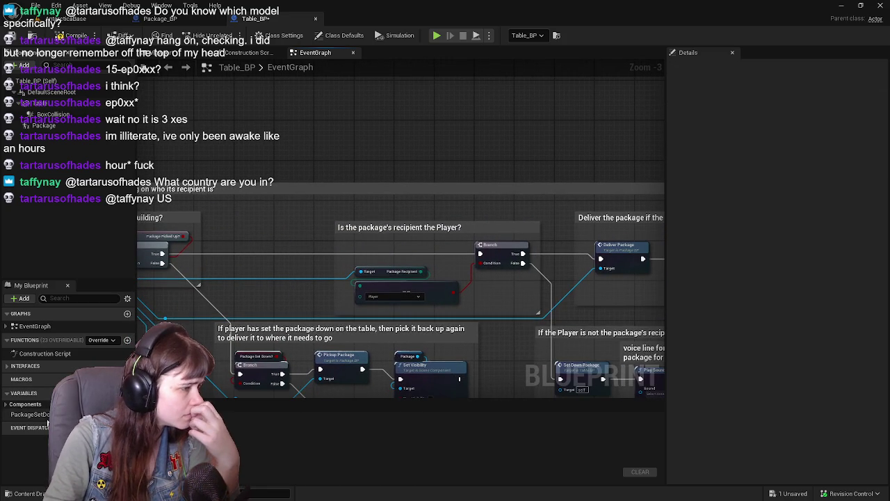
pyautogui.moveTo(280, 210)
pyautogui.mouseDown()
pyautogui.moveTo(419, 234)
pyautogui.moveTo(465, 218)
pyautogui.moveTo(434, 217)
pyautogui.mouseUp()
pyautogui.click(175, 21)
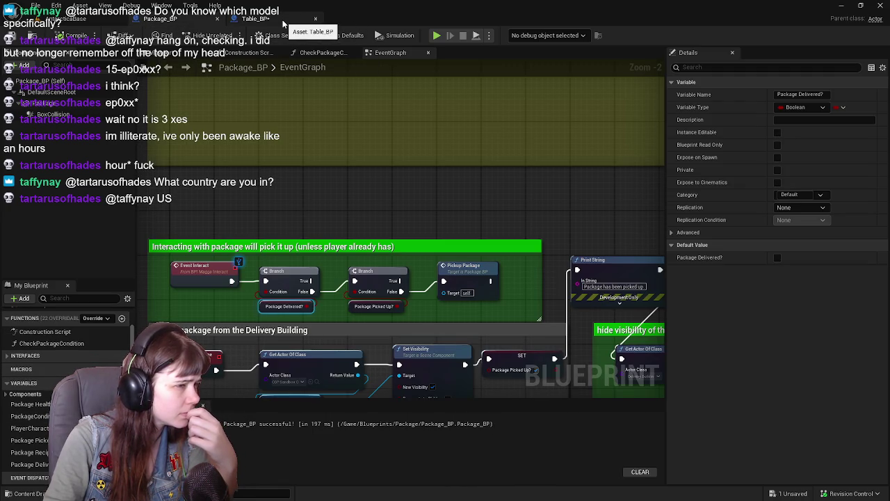
# In Package_BP's graph, break Event Interact's old execution wire to the Package Delivered? branch
pyautogui.click(283, 24)
pyautogui.click(166, 23)
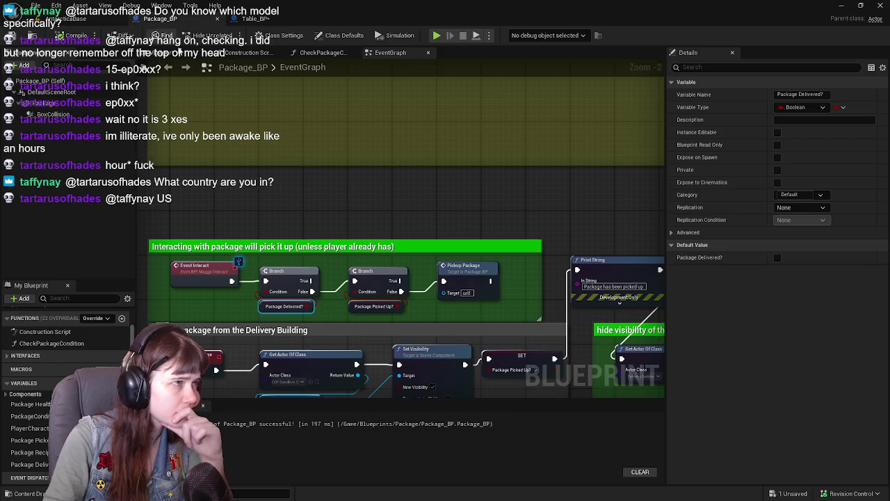
pyautogui.keyDown('alt'); pyautogui.click(258, 283); pyautogui.keyUp('alt')
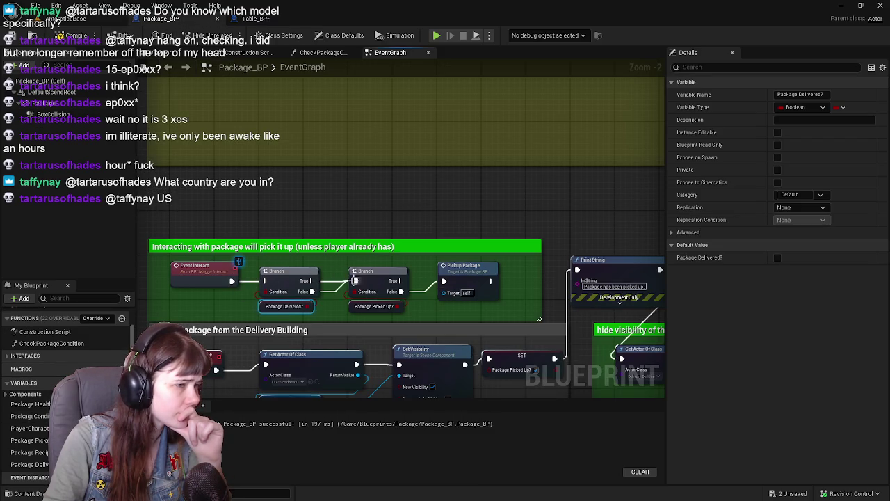
pyautogui.click(326, 282)
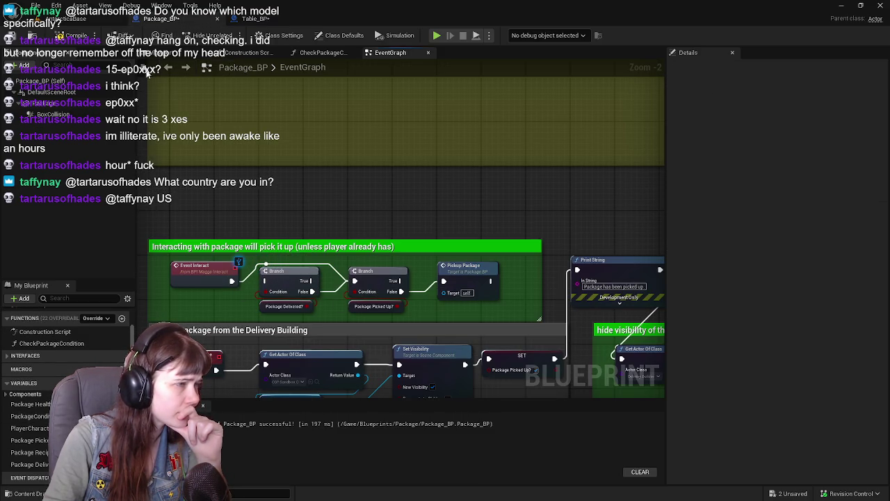
pyautogui.click(255, 20)
# Add a Package Delivered? getter driving a new Branch, with its False output leading to the recipient check
pyautogui.moveTo(188, 249); pyautogui.dragTo(349, 258)
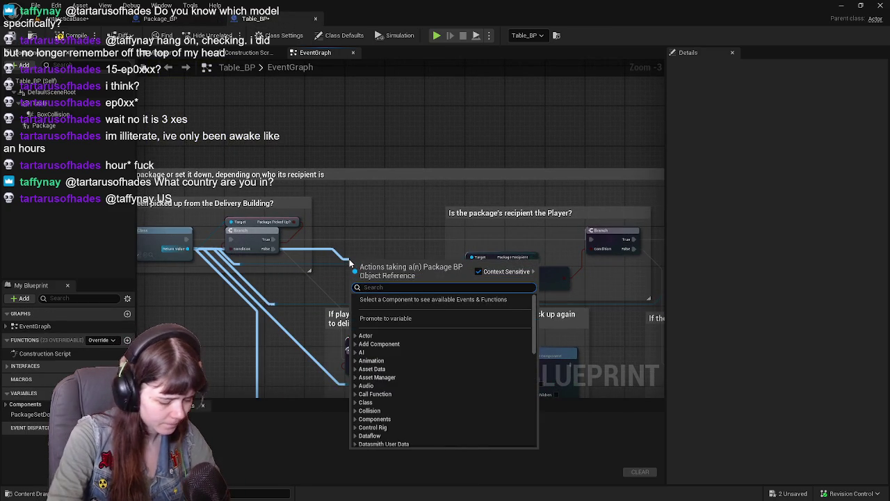
pyautogui.write('packaged d')
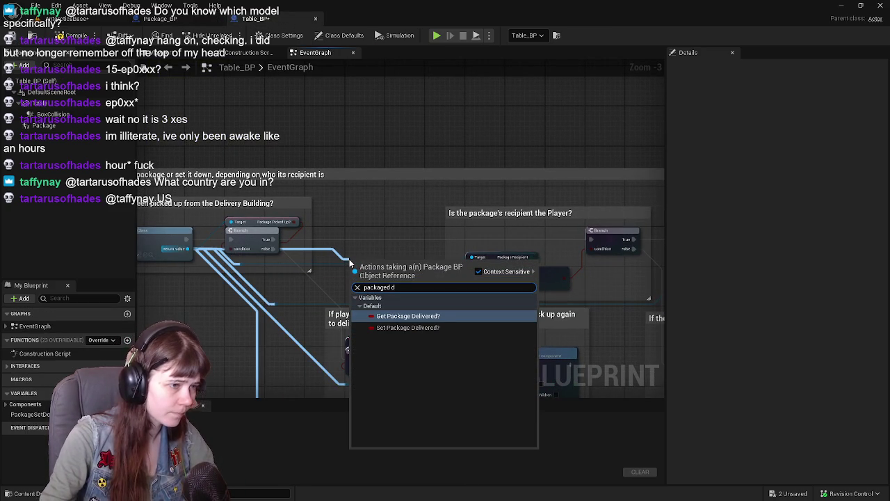
pyautogui.click(431, 316)
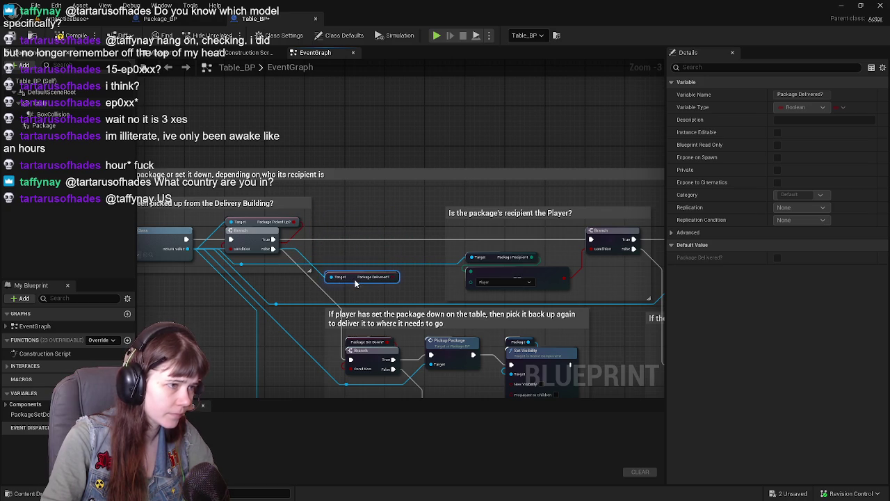
pyautogui.moveTo(395, 277)
pyautogui.mouseDown()
pyautogui.moveTo(356, 211)
pyautogui.moveTo(366, 240)
pyautogui.mouseUp()
pyautogui.write('branch')
pyautogui.press('Return')
pyautogui.scroll(1, 371, 225)
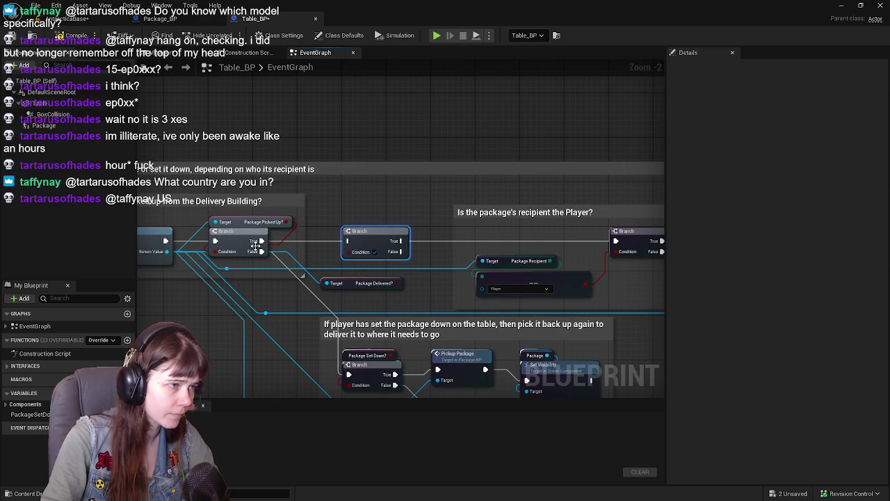
pyautogui.moveTo(610, 241)
pyautogui.mouseDown()
pyautogui.moveTo(373, 198)
pyautogui.moveTo(348, 241)
pyautogui.mouseUp()
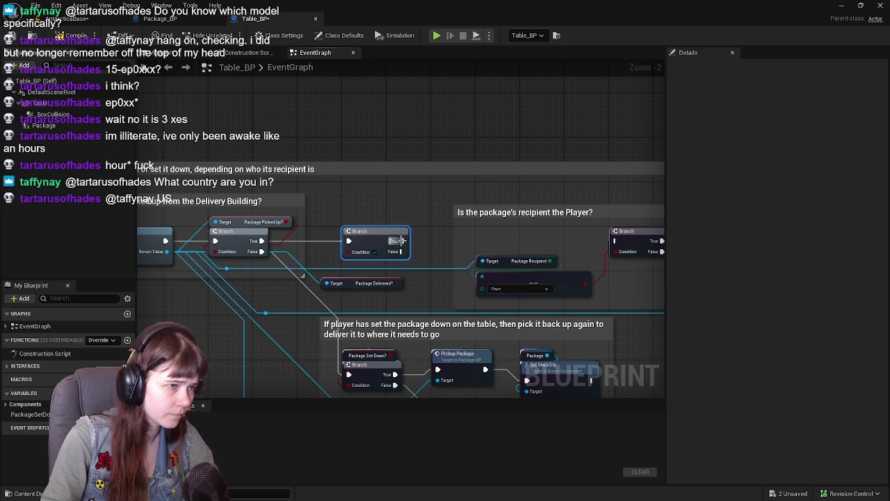
pyautogui.moveTo(401, 251)
pyautogui.mouseDown()
pyautogui.moveTo(621, 250)
pyautogui.moveTo(616, 242)
pyautogui.mouseUp()
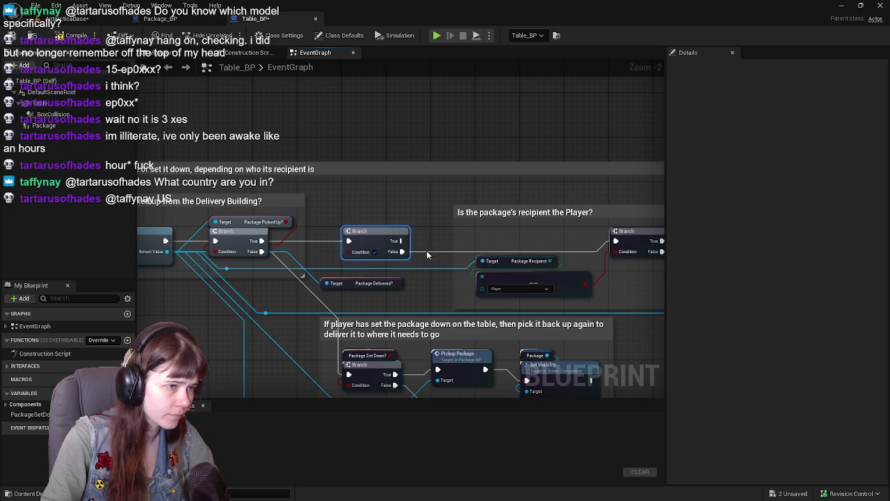
pyautogui.moveTo(394, 283); pyautogui.dragTo(375, 252)
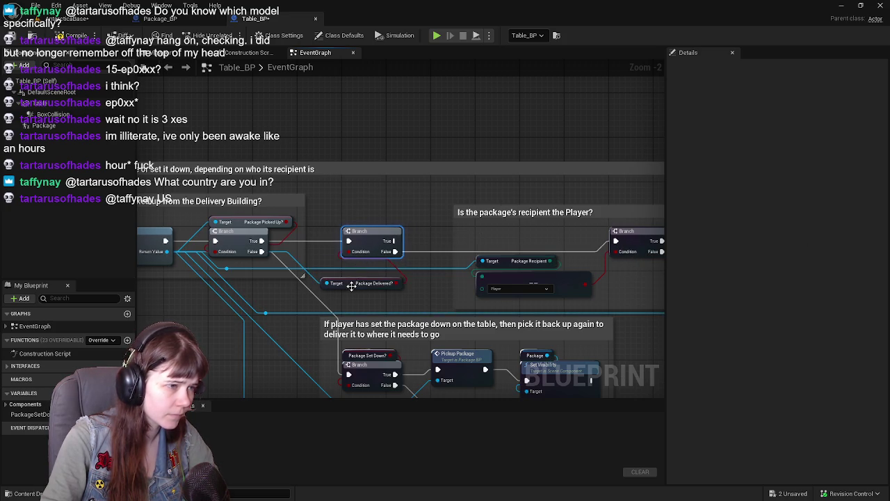
# Wrap the branch and getter in a 'has the package been delivered?' comment and raise its top edge
pyautogui.moveTo(351, 285); pyautogui.dragTo(367, 275)
pyautogui.moveTo(347, 221); pyautogui.dragTo(396, 277)
pyautogui.write('c')
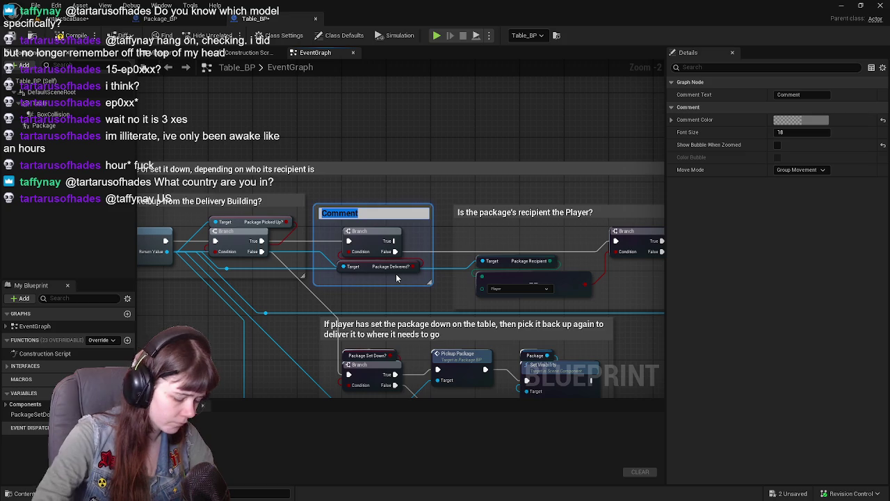
pyautogui.write('has the package been delivered?')
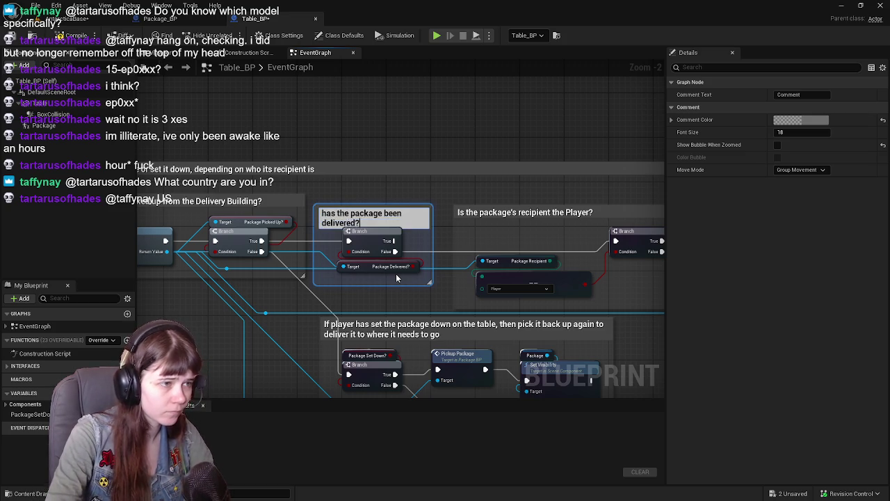
pyautogui.press('Return')
pyautogui.click(416, 209)
pyautogui.moveTo(417, 204); pyautogui.dragTo(417, 195)
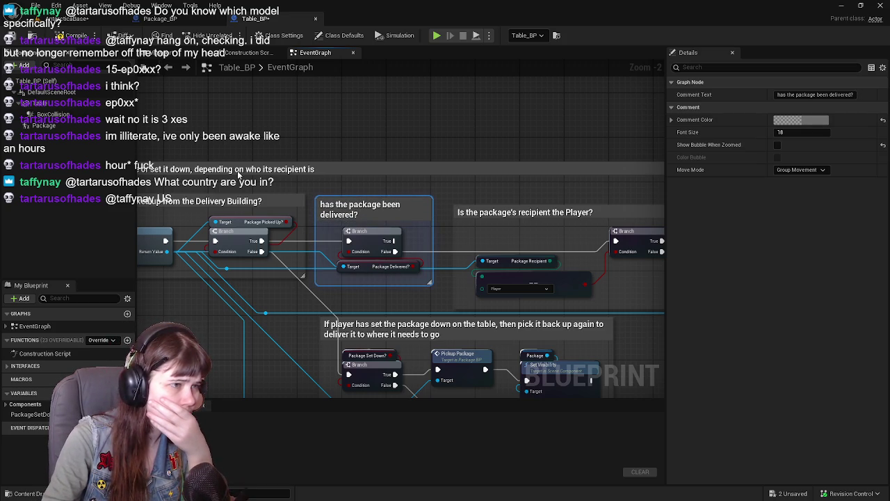
# Add a Print String node off the delivered-check Branch's True output
pyautogui.rightClick(436, 78)
pyautogui.moveTo(398, 240); pyautogui.dragTo(347, 262)
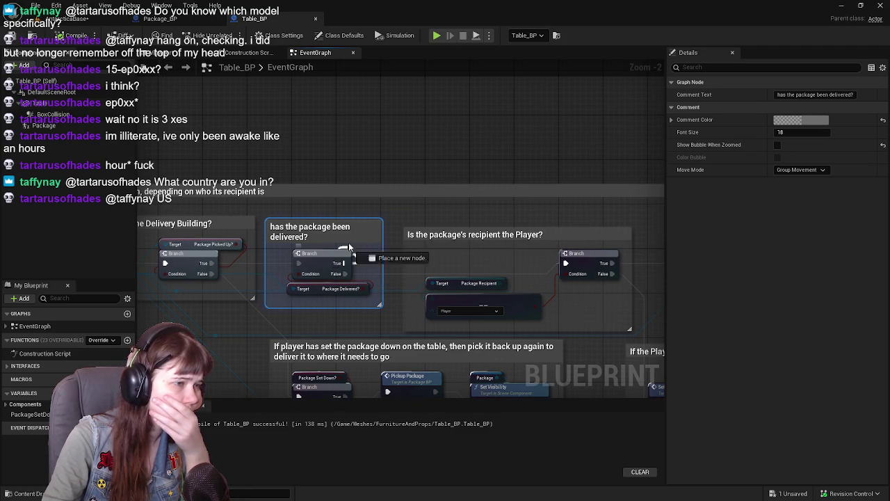
pyautogui.moveTo(372, 152); pyautogui.dragTo(373, 152)
pyautogui.write('print string')
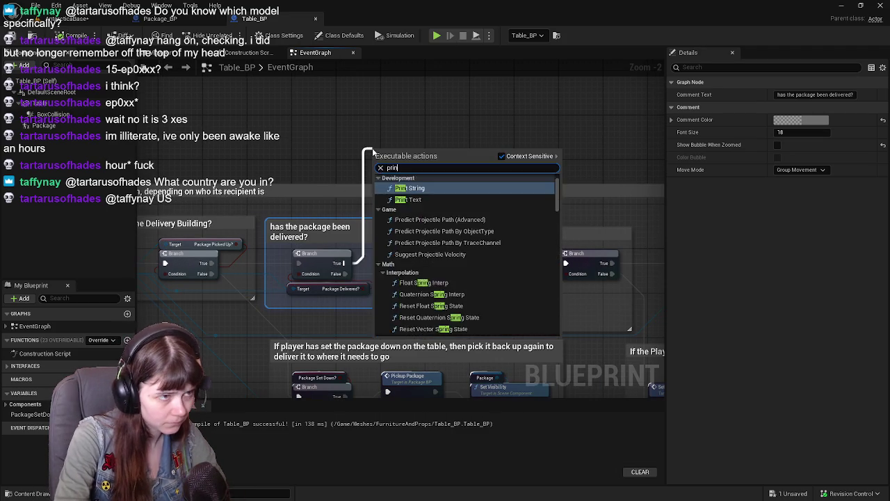
pyautogui.press('Return')
pyautogui.moveTo(400, 134); pyautogui.dragTo(401, 123)
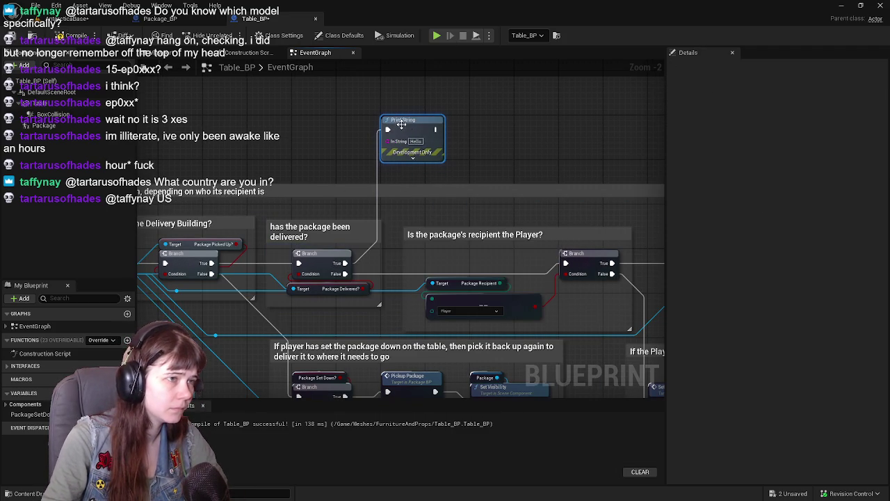
# Set its In String to 'The package has already been delivered.' and return to the level
pyautogui.write('Has the p')
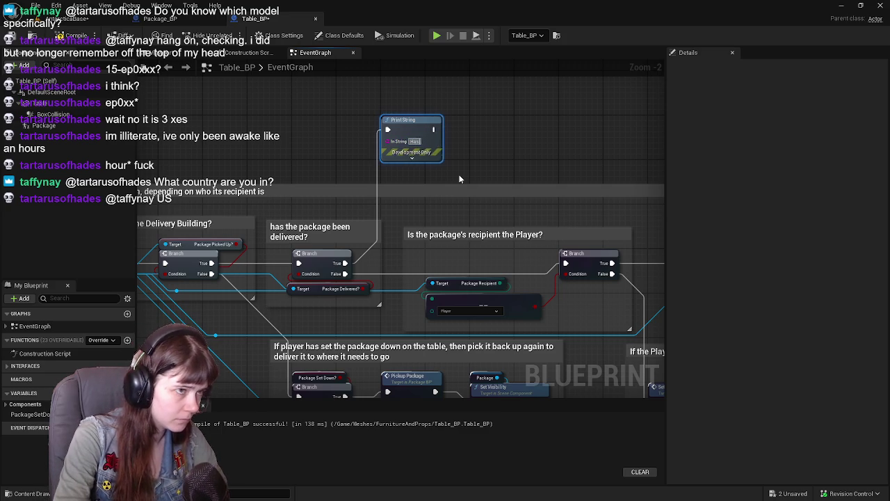
pyautogui.press('BackSpace')
pyautogui.press('BackSpace')
pyautogui.press('BackSpace')
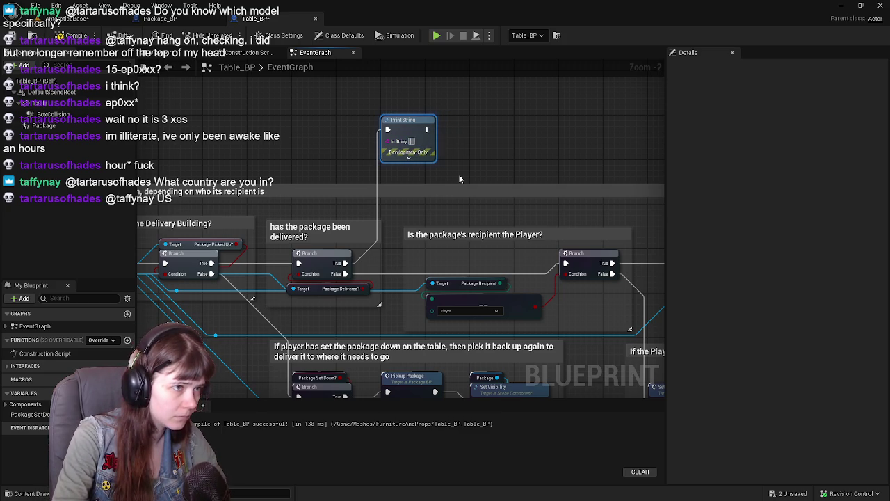
pyautogui.write('The package ha')
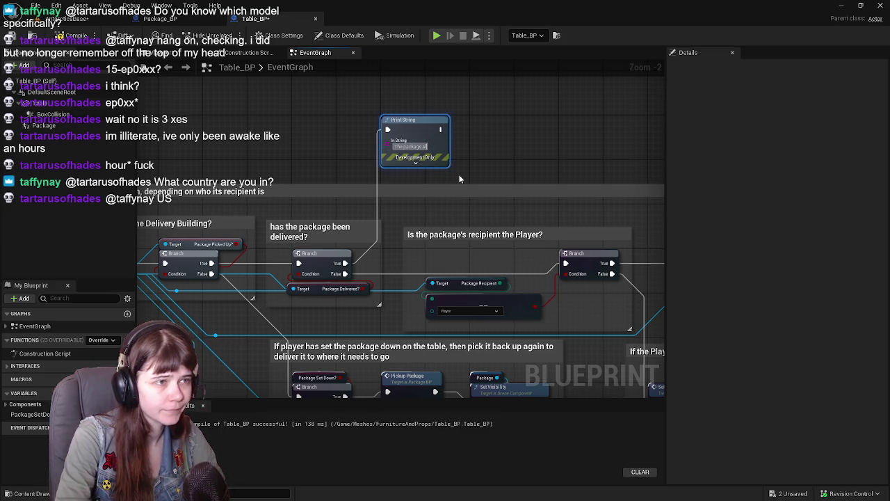
pyautogui.write('s')
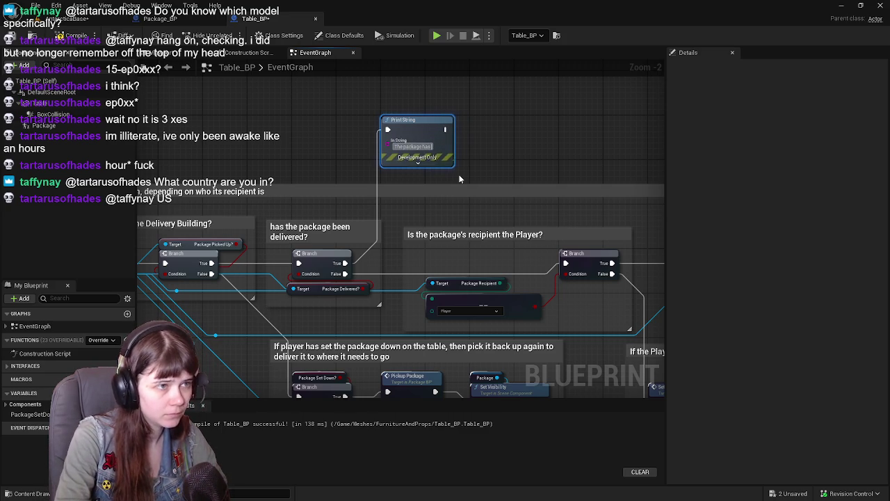
pyautogui.write(' already been')
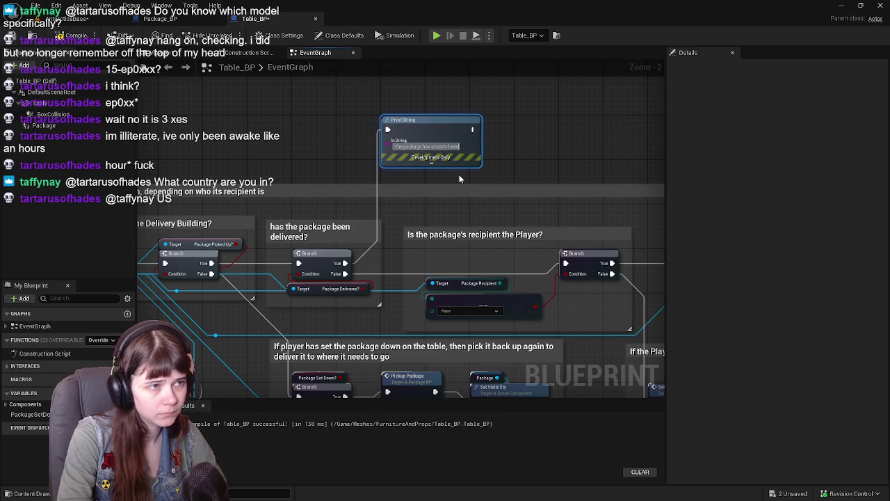
pyautogui.write(' delivered.')
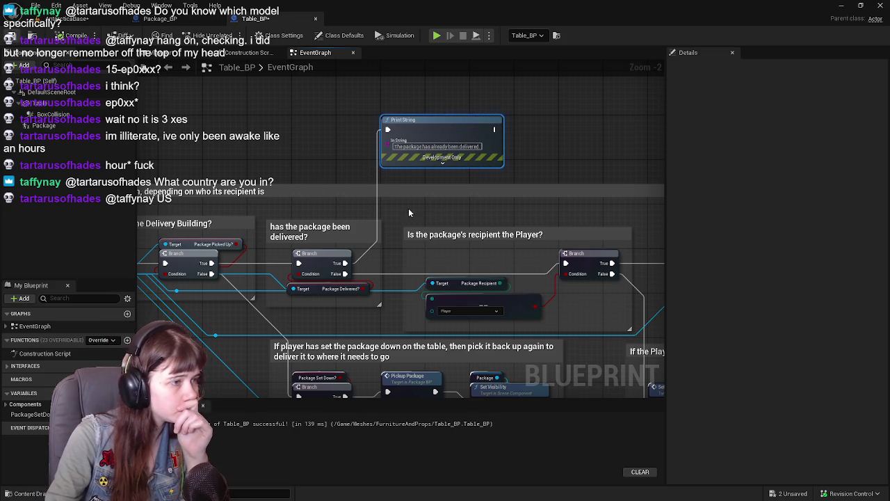
pyautogui.click(71, 19)
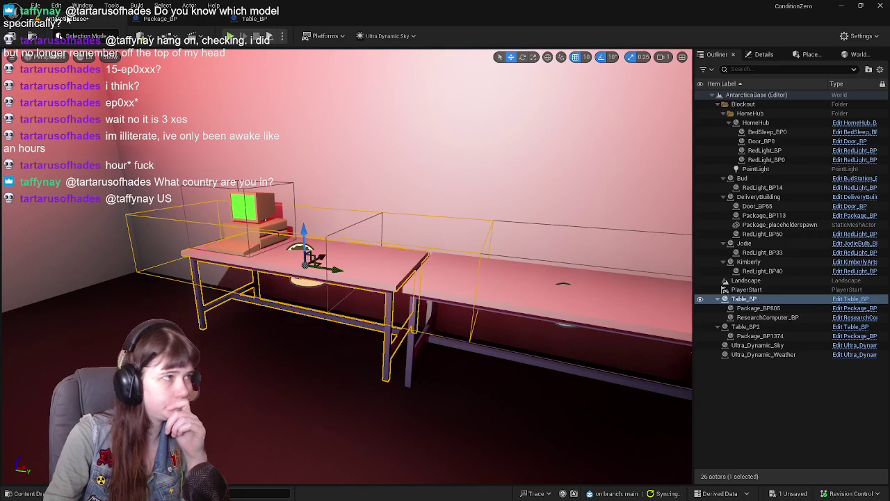
# Save, then play-test by walking the mannequin along the table and stop the session
pyautogui.hotkey('ctrl', 's')
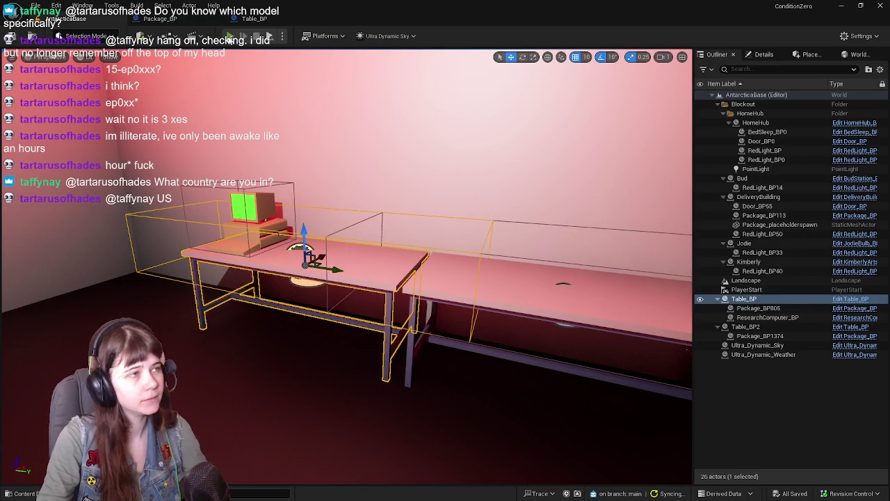
pyautogui.click(230, 38)
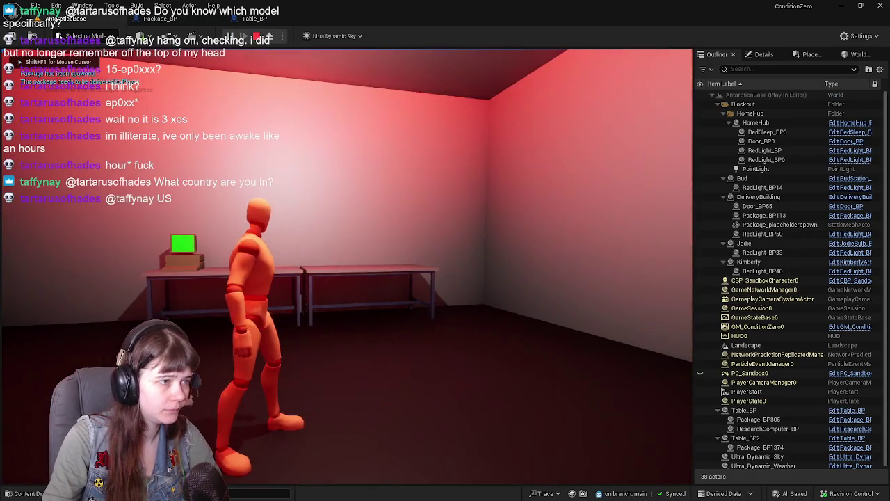
pyautogui.press('w')
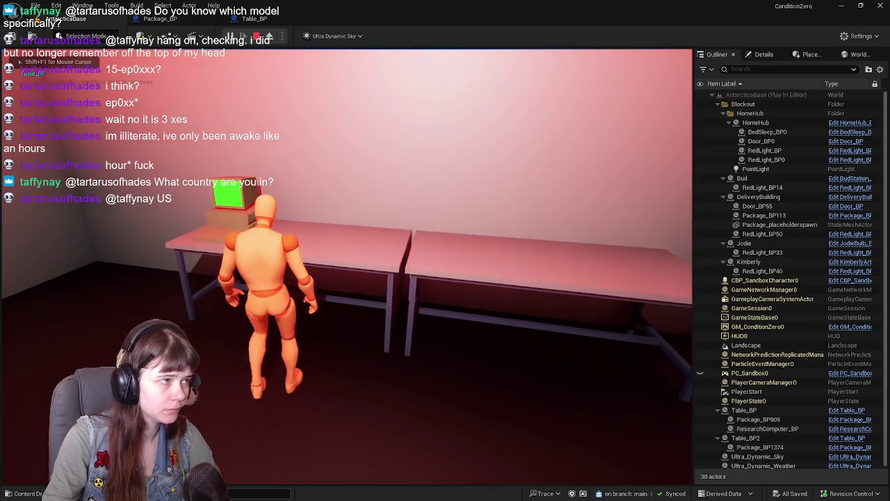
pyautogui.press('w')
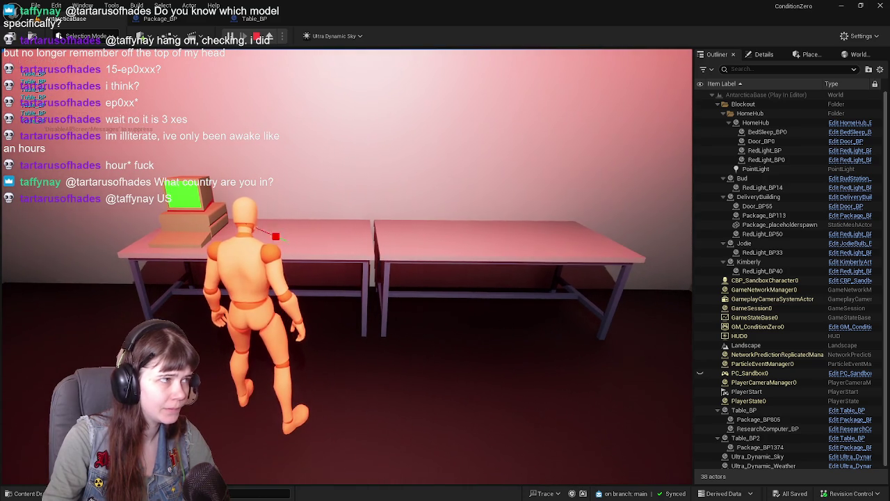
pyautogui.press('w')
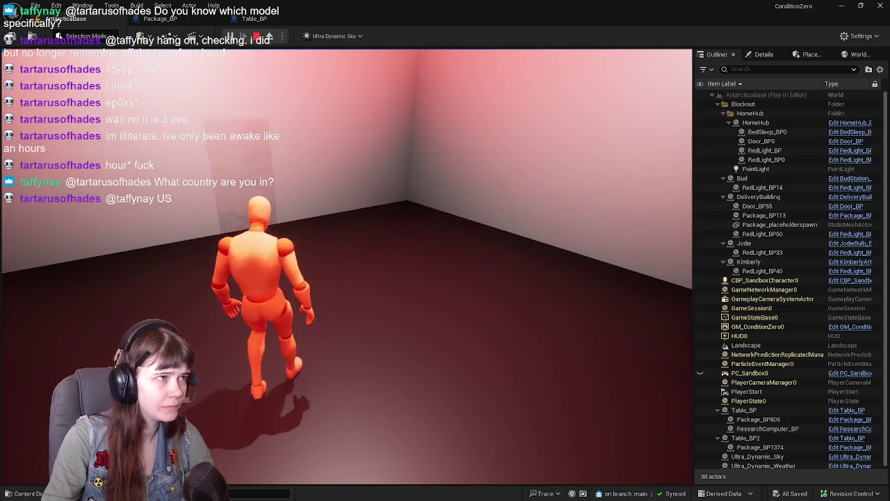
pyautogui.press('Escape')
pyautogui.click(254, 19)
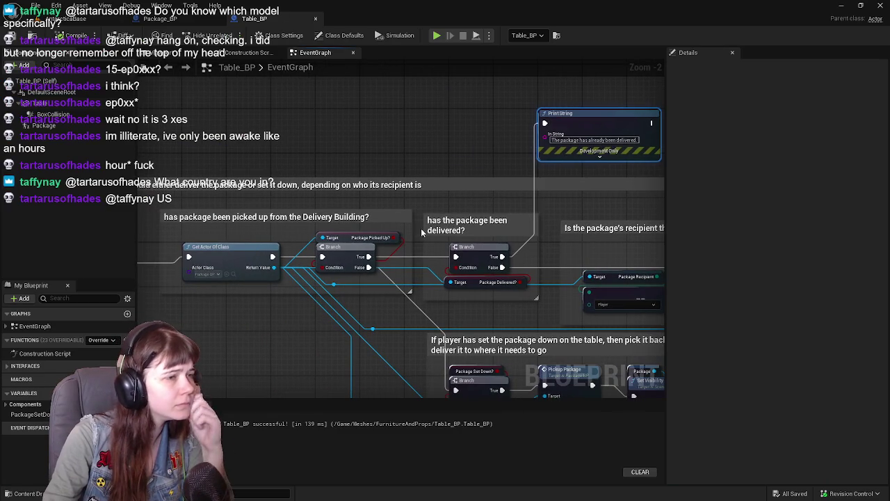
# Pan through Table_BP's package logic, then switch back to the AntarcticaBase level
pyautogui.moveTo(415, 307)
pyautogui.mouseDown()
pyautogui.moveTo(366, 192)
pyautogui.moveTo(357, 258)
pyautogui.moveTo(348, 264)
pyautogui.moveTo(389, 277)
pyautogui.moveTo(321, 232)
pyautogui.moveTo(271, 183)
pyautogui.moveTo(318, 202)
pyautogui.mouseUp()
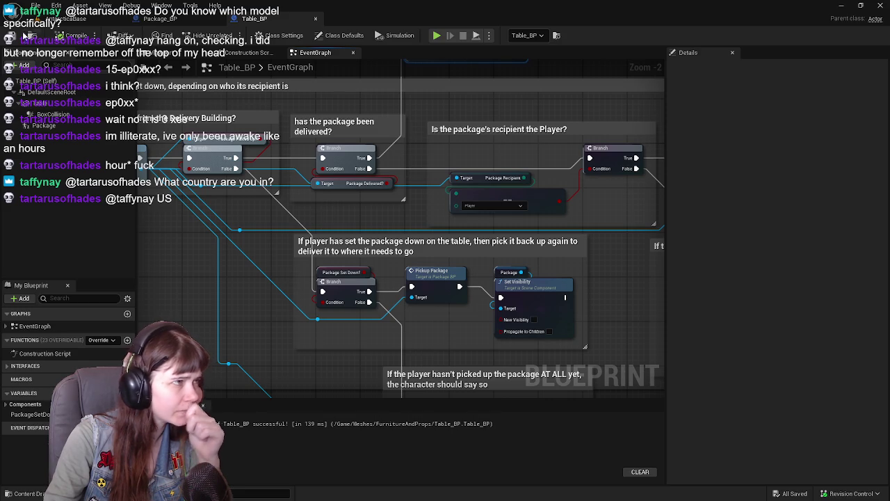
pyautogui.click(66, 19)
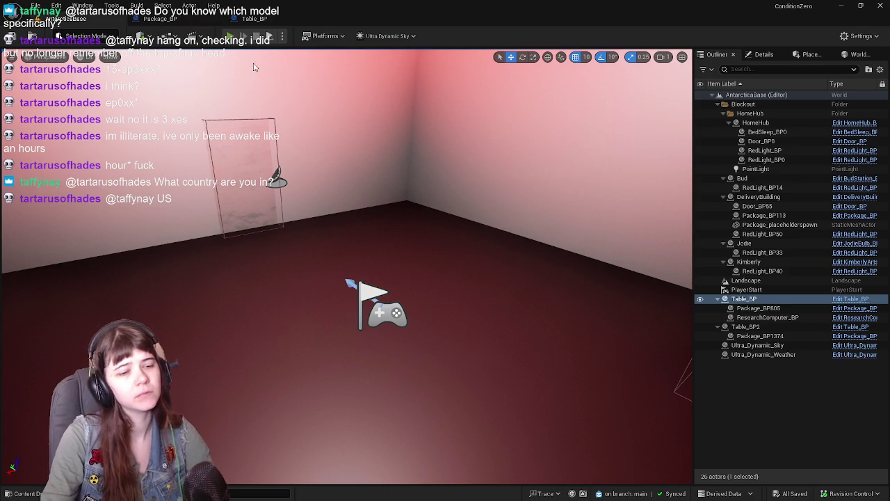
# Play the level and run out the door across the snow toward the red-lit building
pyautogui.click(229, 36)
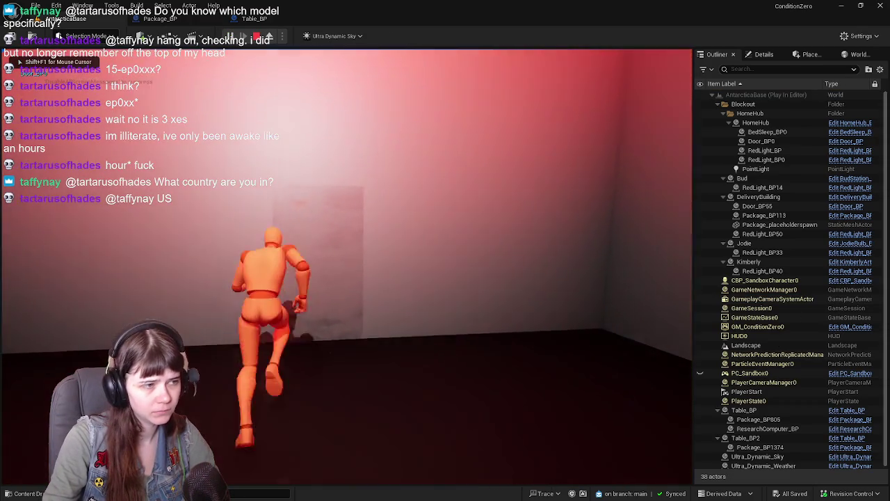
pyautogui.press('w')
pyautogui.press('w')
pyautogui.press('w')
pyautogui.press('w')
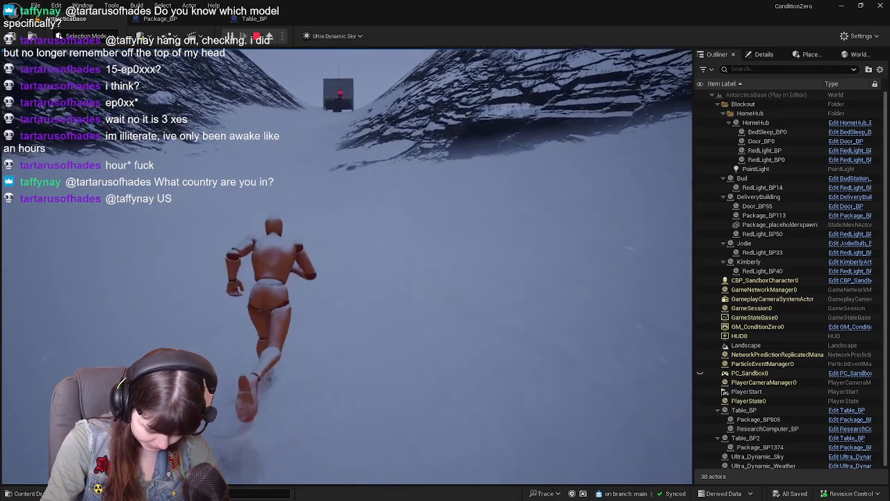
pyautogui.press('w')
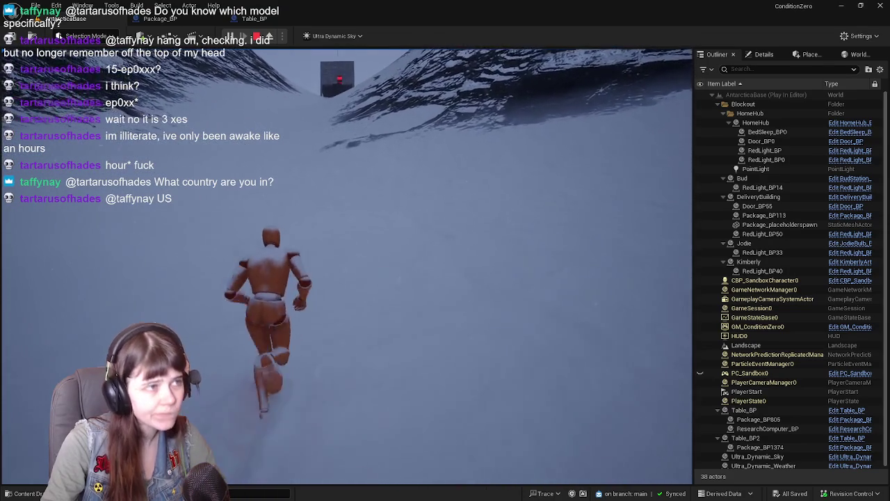
pyautogui.press('w')
pyautogui.press('w')
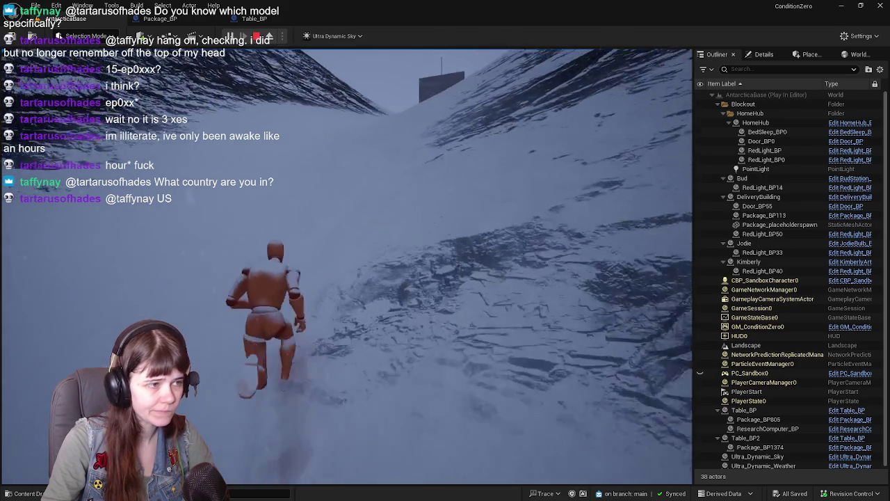
pyautogui.press('w')
pyautogui.press('w')
pyautogui.press('w')
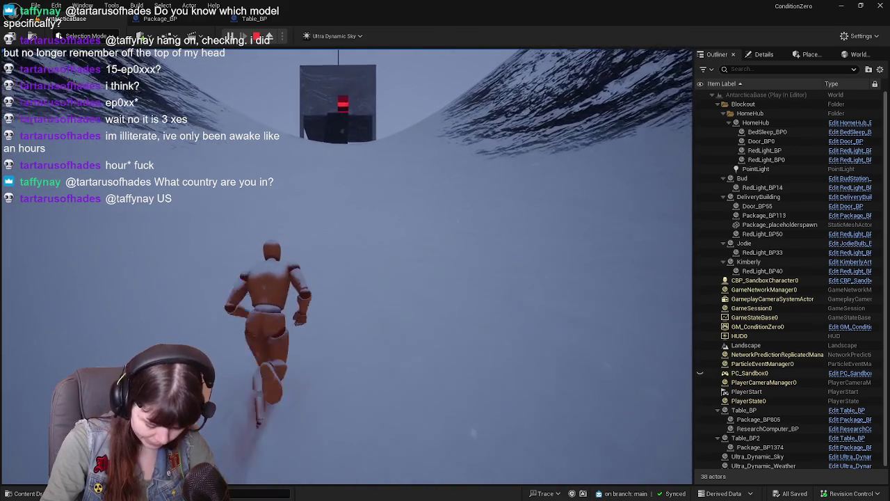
pyautogui.press('w')
pyautogui.press('w')
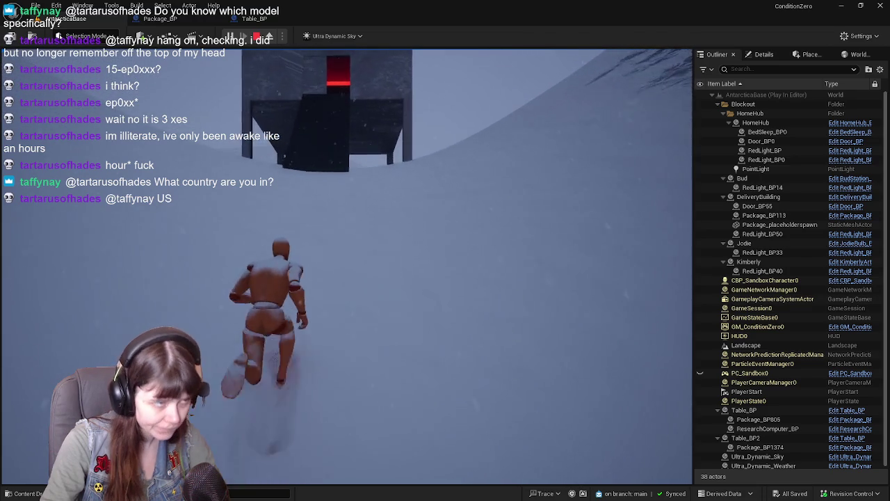
# Climb into the red room, grab the package, and carry it back out across the snow
pyautogui.press('w')
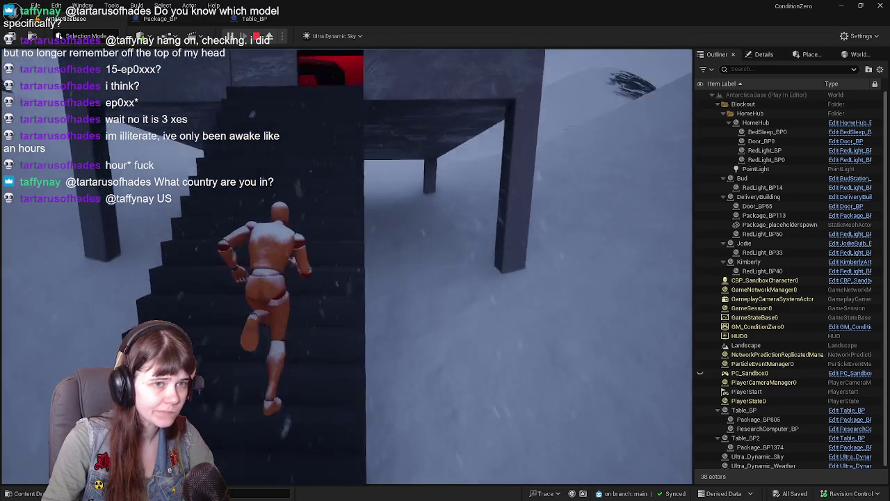
pyautogui.press('w')
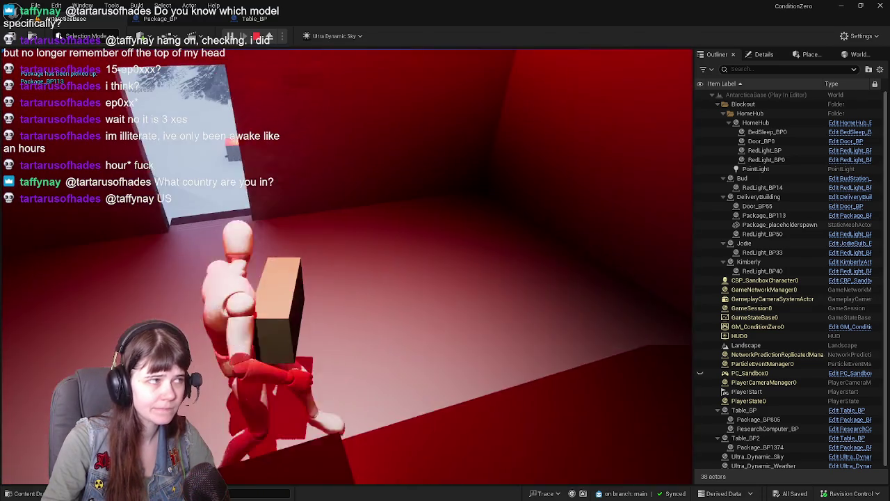
pyautogui.press('w')
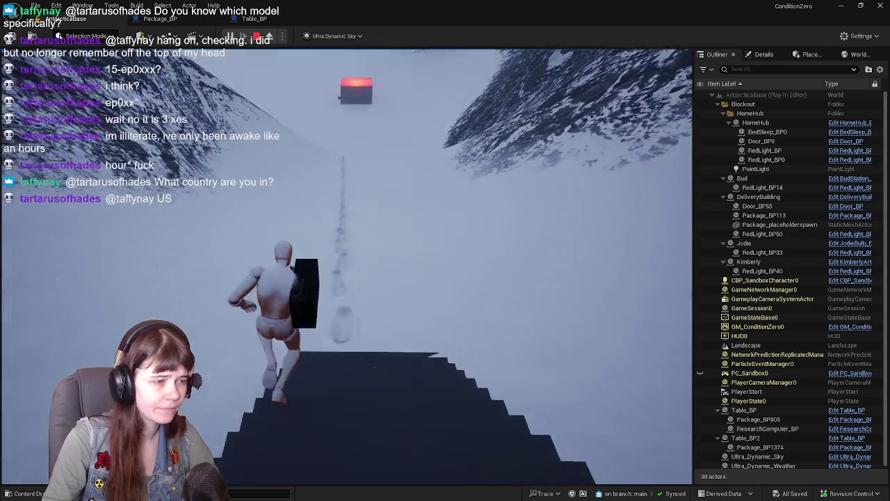
pyautogui.press('w')
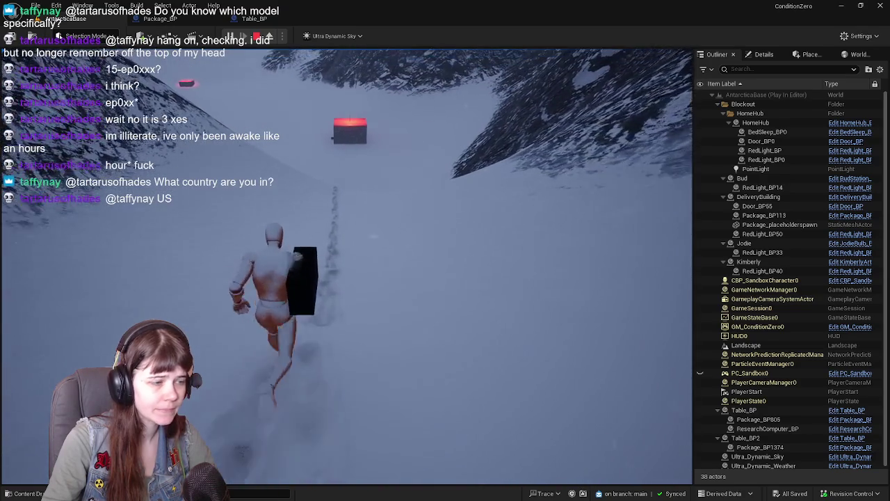
pyautogui.press('w')
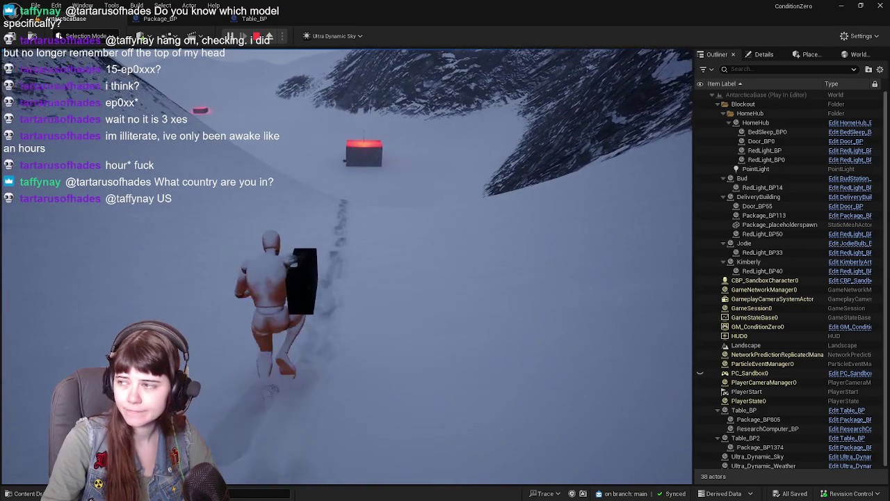
# Keep running with the package across the snow up to the red-lit building's wall
pyautogui.press('w')
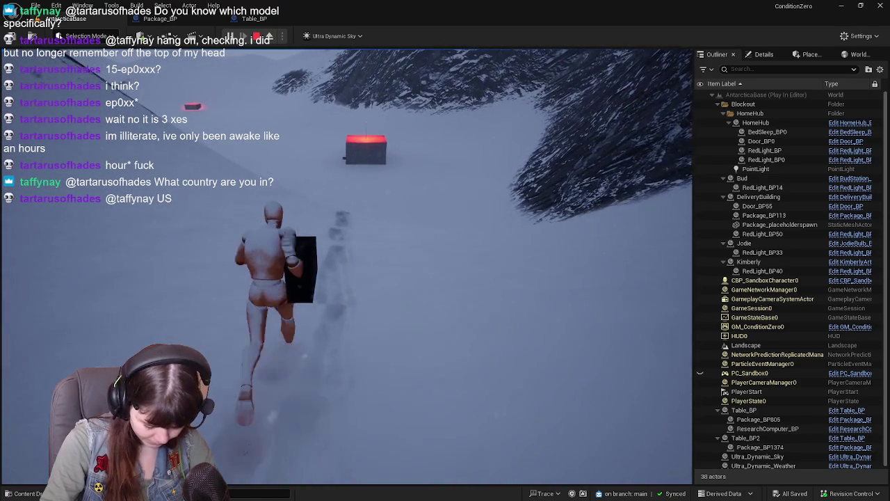
pyautogui.press('w')
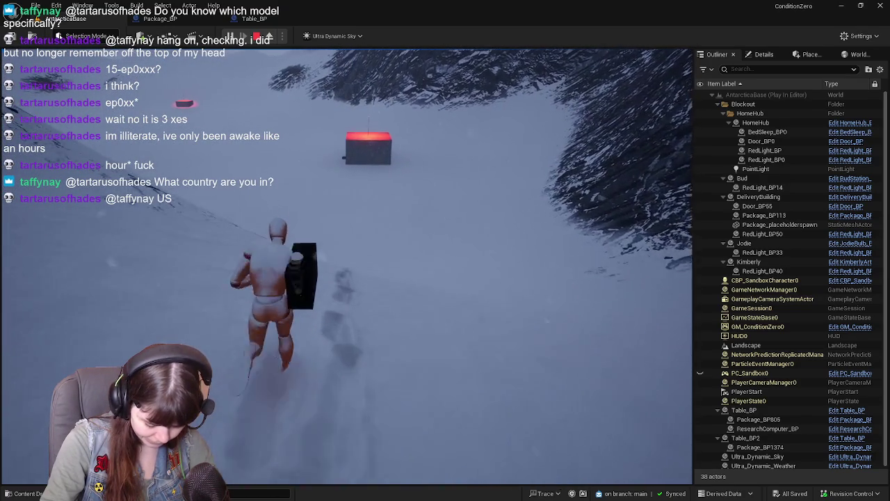
pyautogui.press('w')
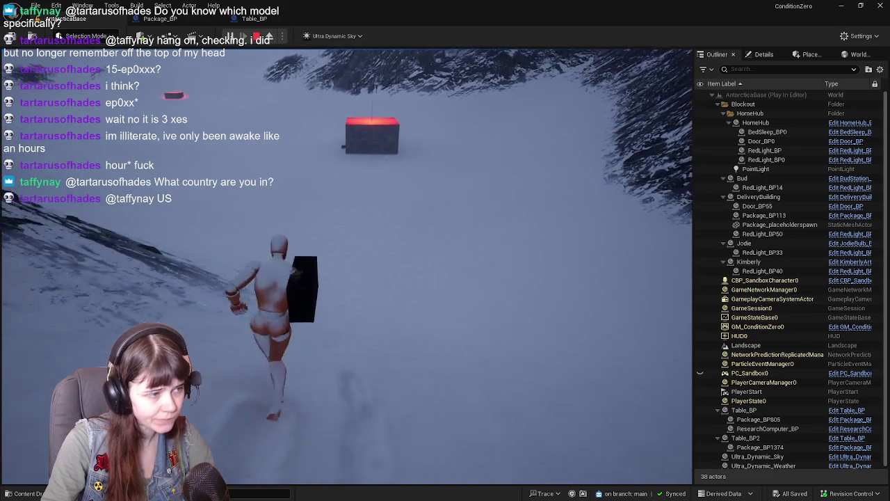
pyautogui.press('w')
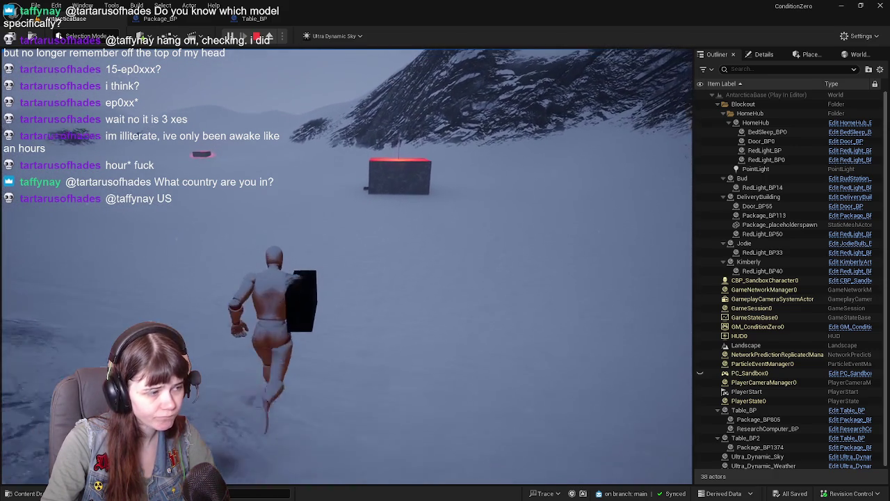
pyautogui.press('w')
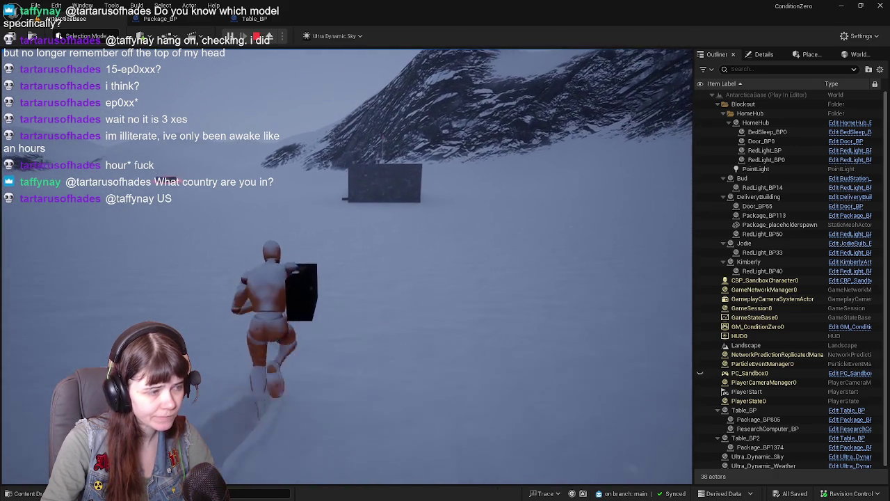
pyautogui.press('w')
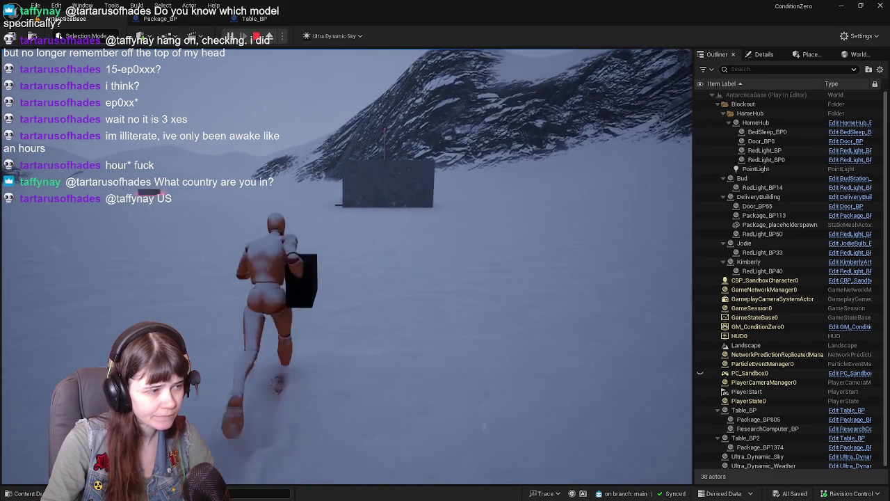
pyautogui.press('w')
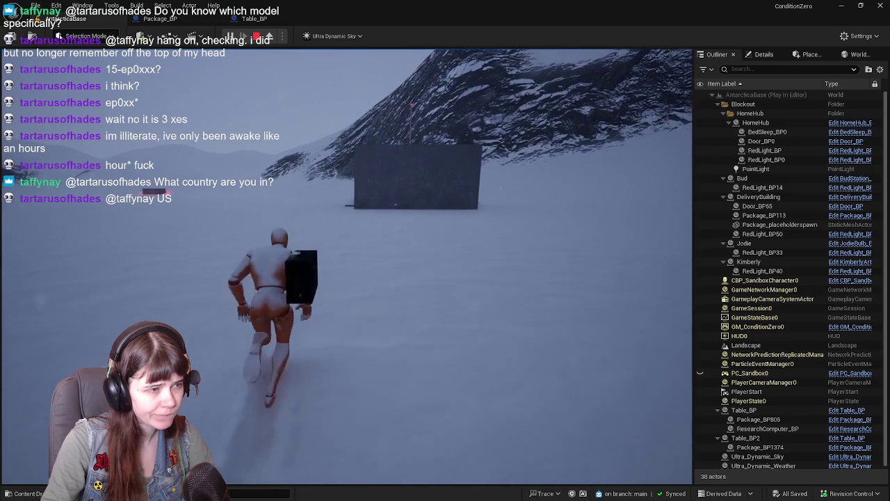
pyautogui.press('w')
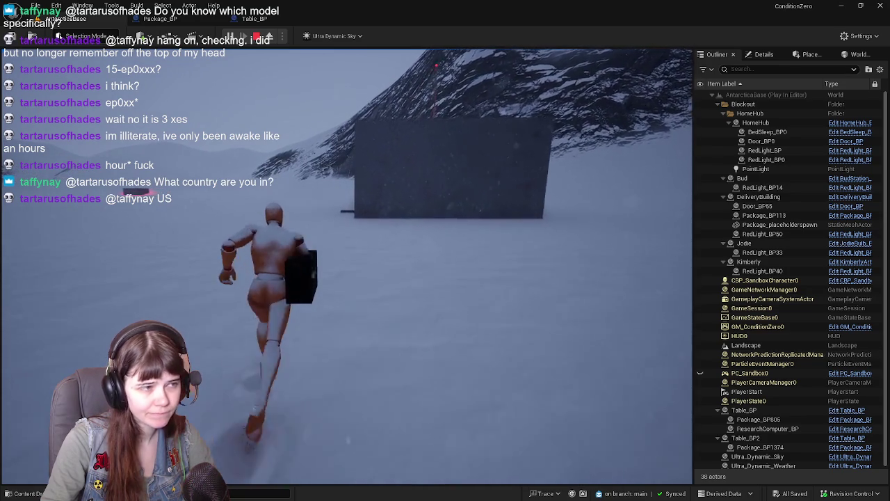
pyautogui.press('w')
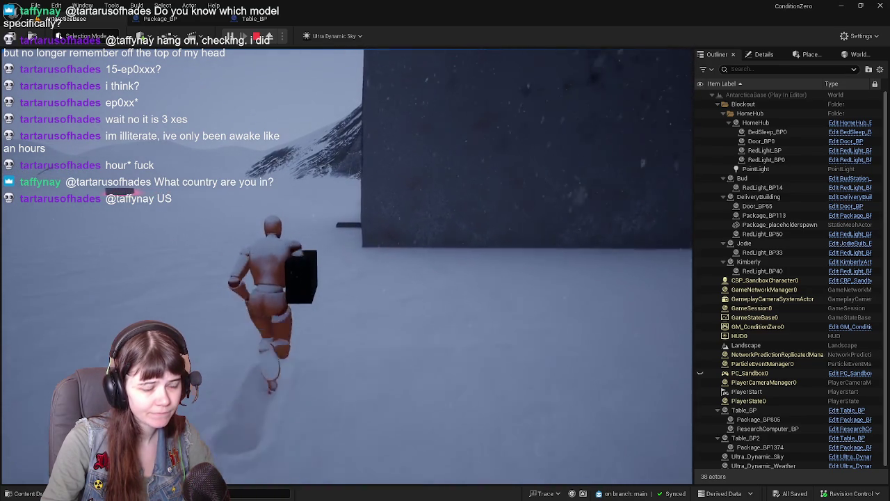
# Go through the doorway into the delivery room and walk along the table
pyautogui.press('w')
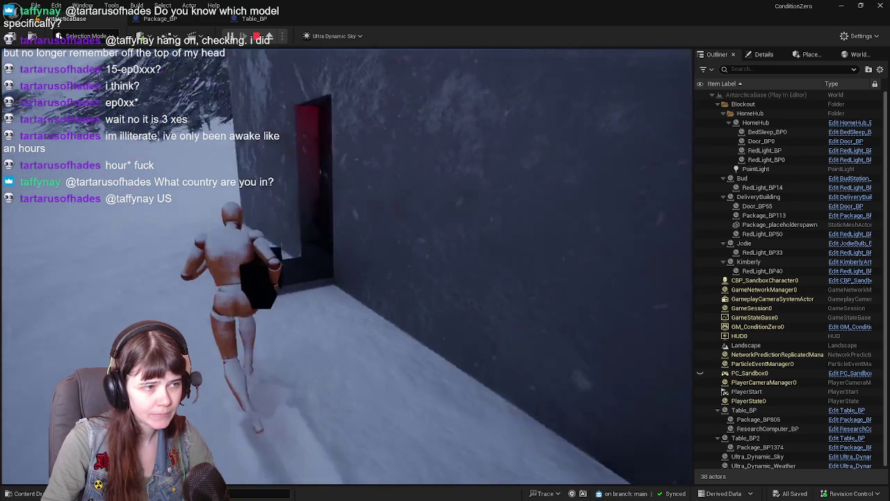
pyautogui.press('w')
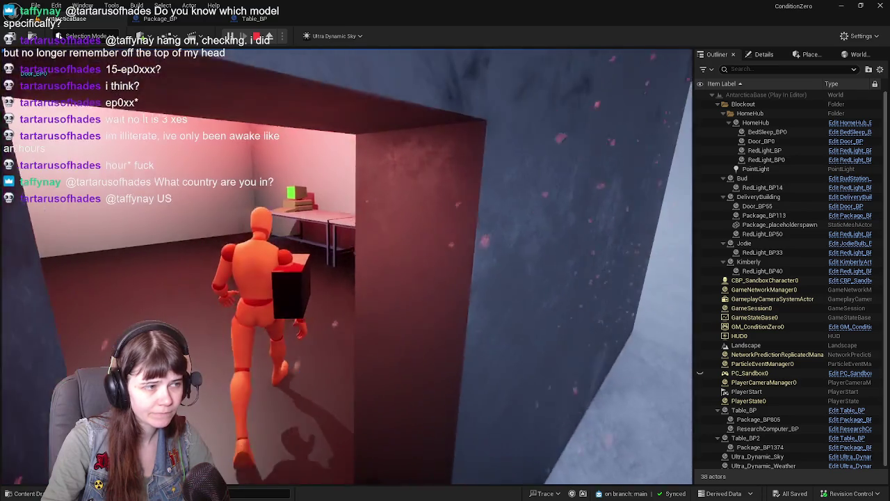
pyautogui.press('w')
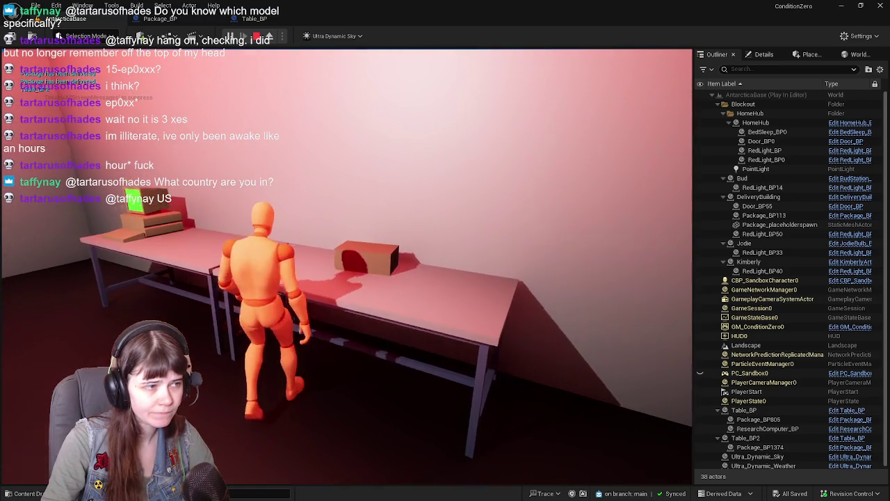
pyautogui.press('a')
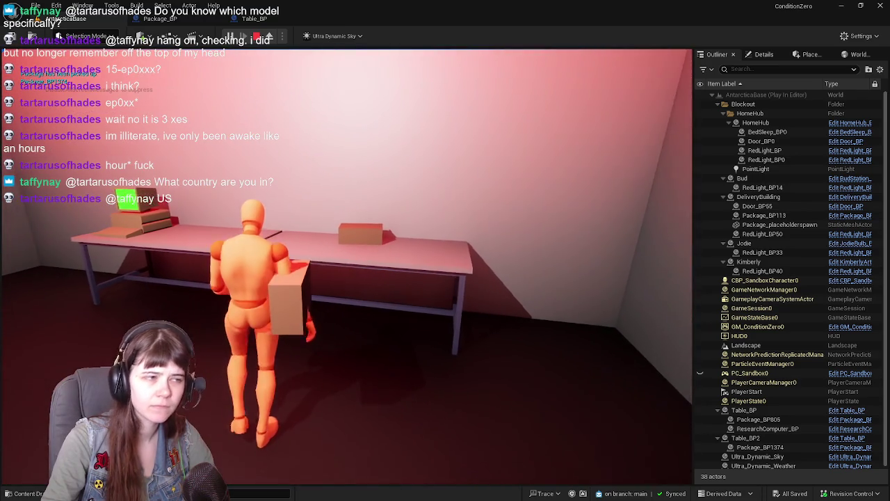
# End the play session and return to Table_BP's event graph
pyautogui.press('d')
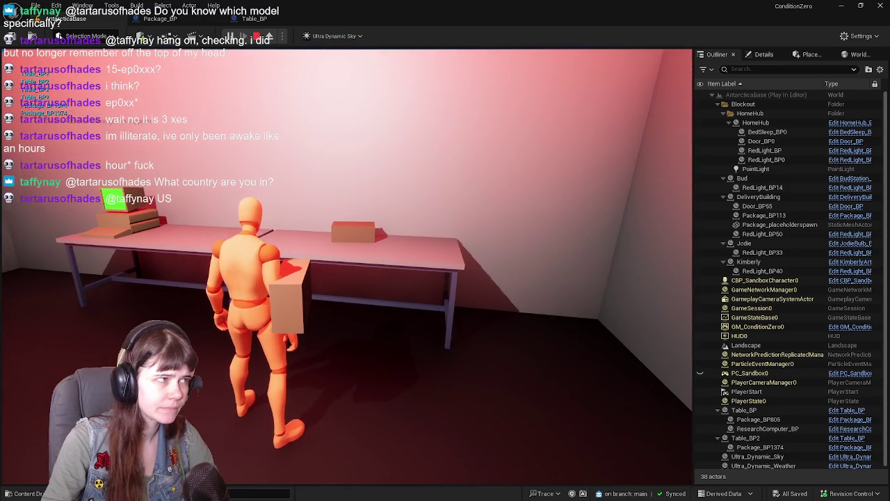
pyautogui.press('Escape')
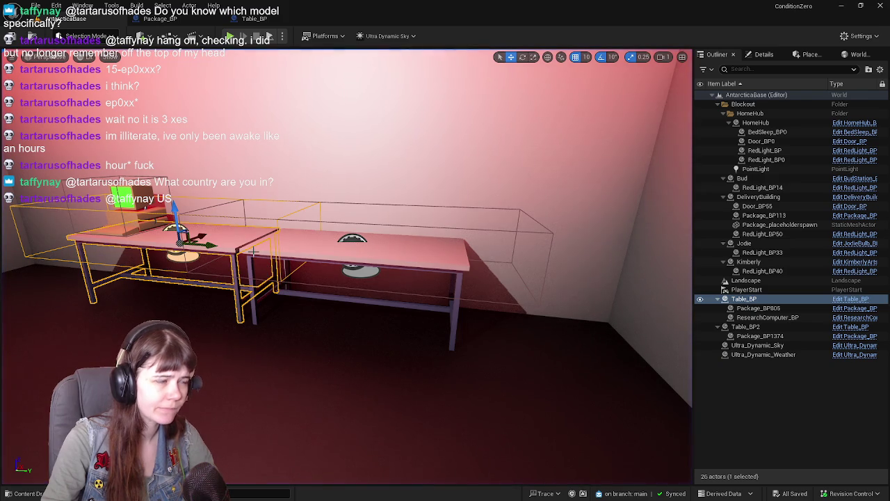
pyautogui.click(249, 18)
# Pan to the 'Deliver the package' nodes and open Deliver Package in Package_BP
pyautogui.scroll(3, 288, 250)
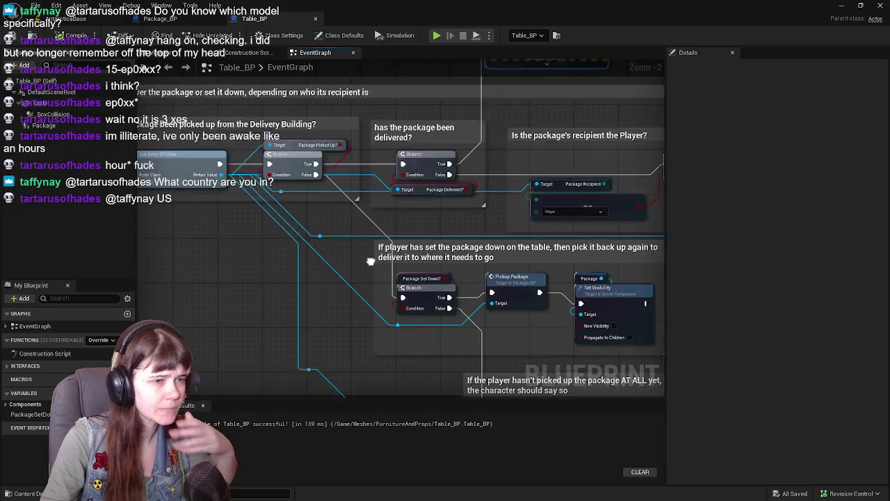
pyautogui.moveTo(288, 250); pyautogui.dragTo(388, 279)
pyautogui.moveTo(357, 228)
pyautogui.mouseDown()
pyautogui.moveTo(361, 241)
pyautogui.moveTo(343, 178)
pyautogui.moveTo(404, 242)
pyautogui.moveTo(517, 303)
pyautogui.moveTo(373, 297)
pyautogui.mouseUp()
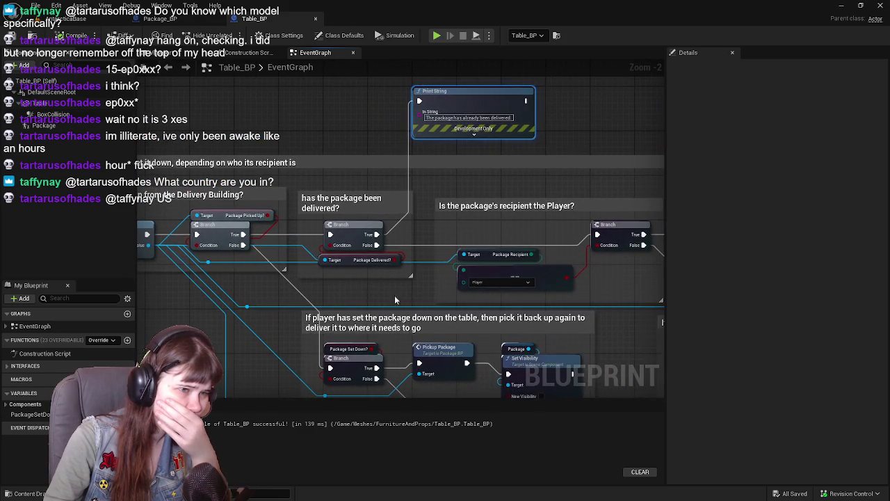
pyautogui.moveTo(444, 297)
pyautogui.mouseDown()
pyautogui.moveTo(267, 272)
pyautogui.moveTo(164, 241)
pyautogui.mouseUp()
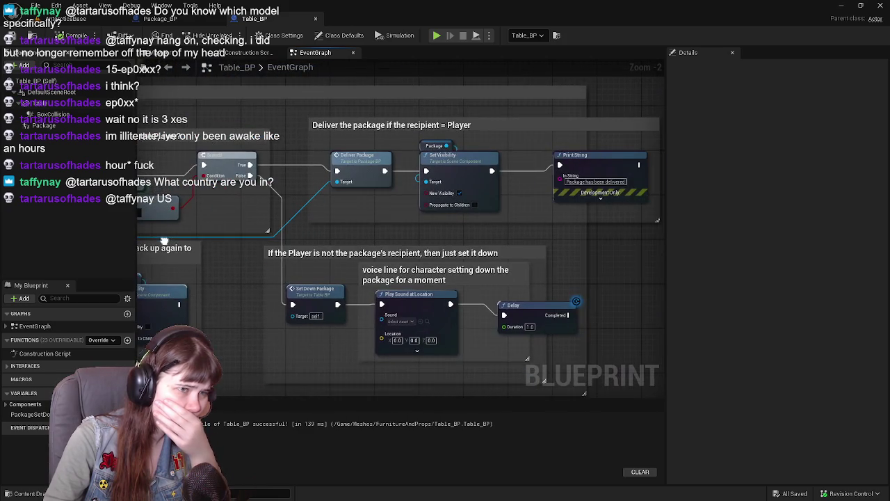
pyautogui.moveTo(511, 247)
pyautogui.mouseDown()
pyautogui.moveTo(294, 297)
pyautogui.moveTo(533, 297)
pyautogui.mouseUp()
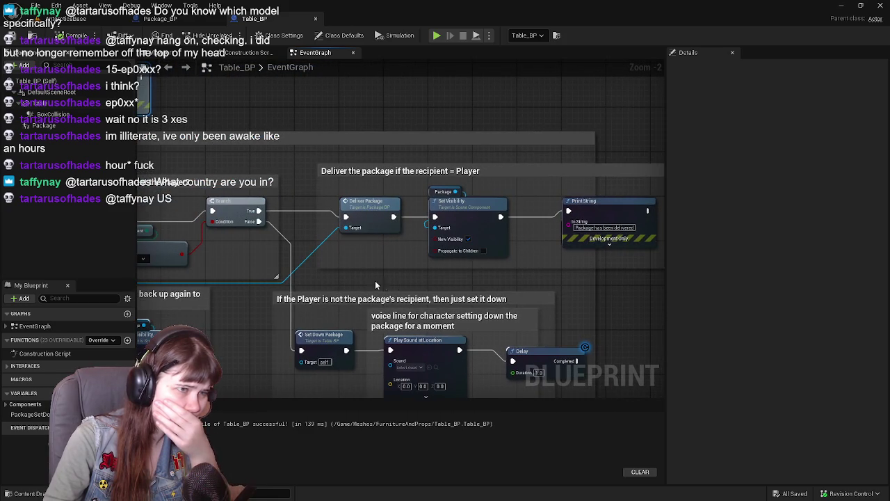
pyautogui.moveTo(331, 275)
pyautogui.mouseDown()
pyautogui.moveTo(475, 287)
pyautogui.moveTo(499, 277)
pyautogui.mouseUp()
pyautogui.doubleClick(512, 233)
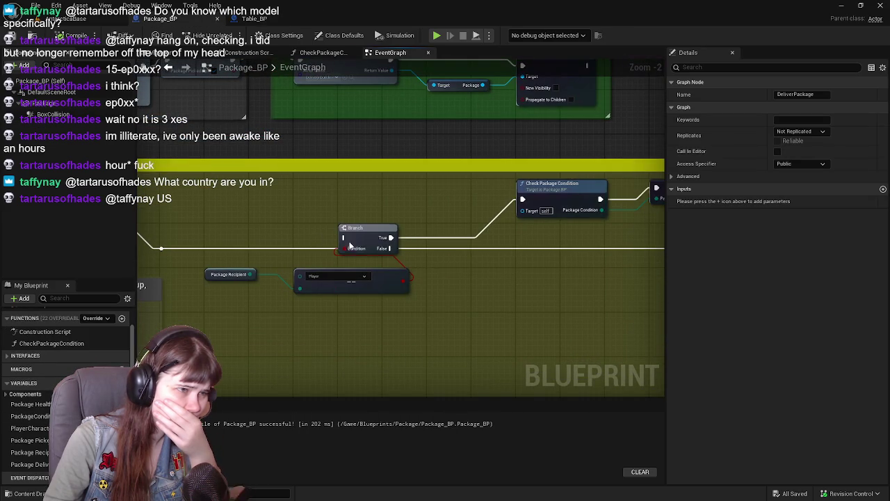
# Review Package_BP's SET nodes, Branch, Check Package Condition and Print String logic
pyautogui.moveTo(622, 267); pyautogui.dragTo(259, 295)
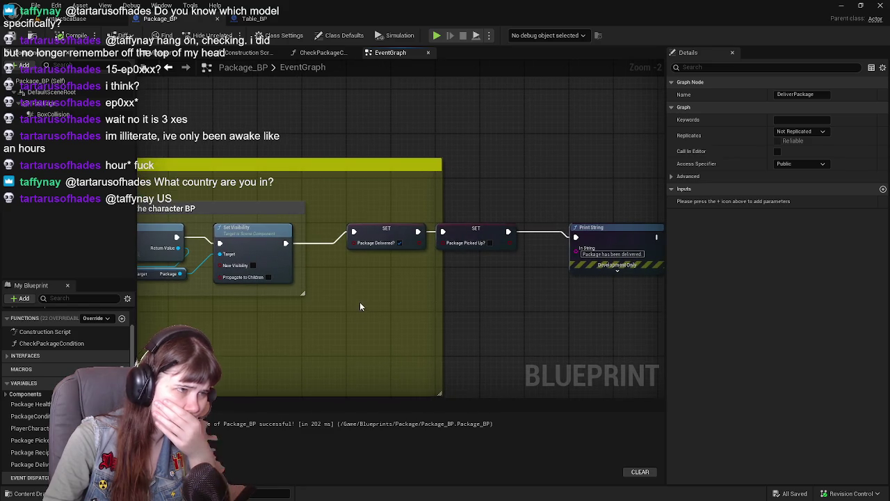
pyautogui.moveTo(360, 306); pyautogui.dragTo(567, 311)
pyautogui.moveTo(317, 333)
pyautogui.mouseDown()
pyautogui.moveTo(502, 323)
pyautogui.moveTo(532, 332)
pyautogui.moveTo(511, 316)
pyautogui.moveTo(303, 321)
pyautogui.moveTo(659, 326)
pyautogui.mouseUp()
pyautogui.moveTo(412, 311); pyautogui.dragTo(664, 283)
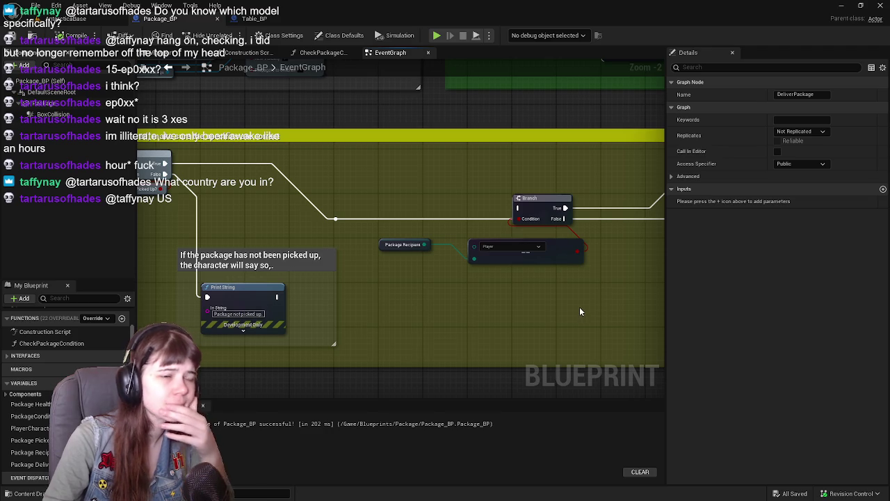
pyautogui.moveTo(381, 292)
pyautogui.mouseDown()
pyautogui.moveTo(546, 328)
pyautogui.moveTo(515, 309)
pyautogui.moveTo(590, 306)
pyautogui.moveTo(473, 312)
pyautogui.moveTo(527, 294)
pyautogui.moveTo(487, 293)
pyautogui.moveTo(376, 311)
pyautogui.moveTo(397, 302)
pyautogui.moveTo(377, 292)
pyautogui.mouseUp()
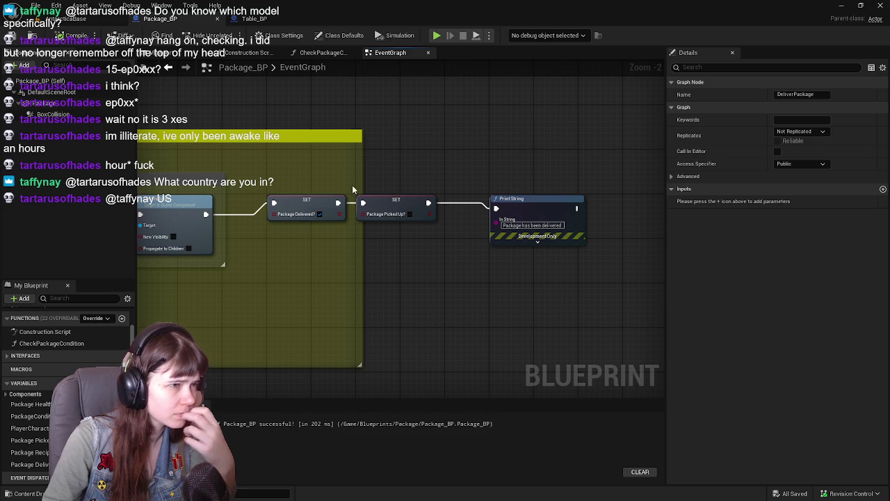
pyautogui.moveTo(410, 169); pyautogui.dragTo(430, 198)
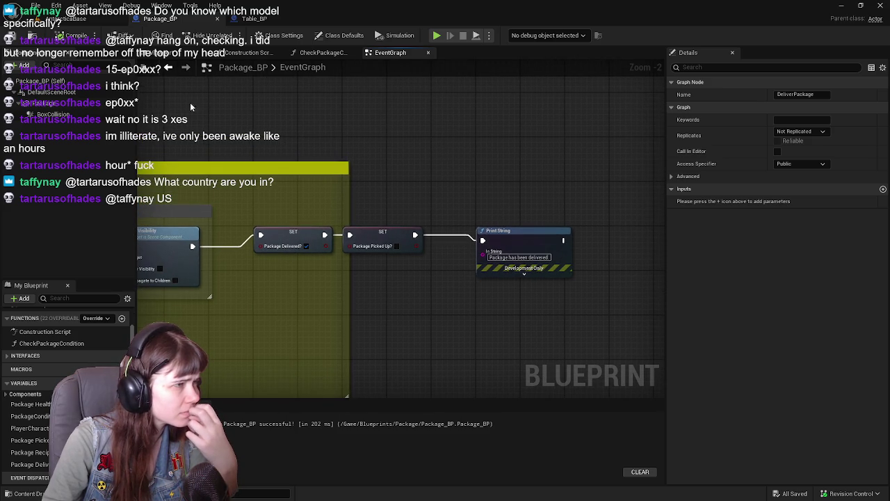
# Check the CheckPackageCondition function, then go back to EventGraph and Table_BP
pyautogui.click(328, 54)
pyautogui.click(391, 54)
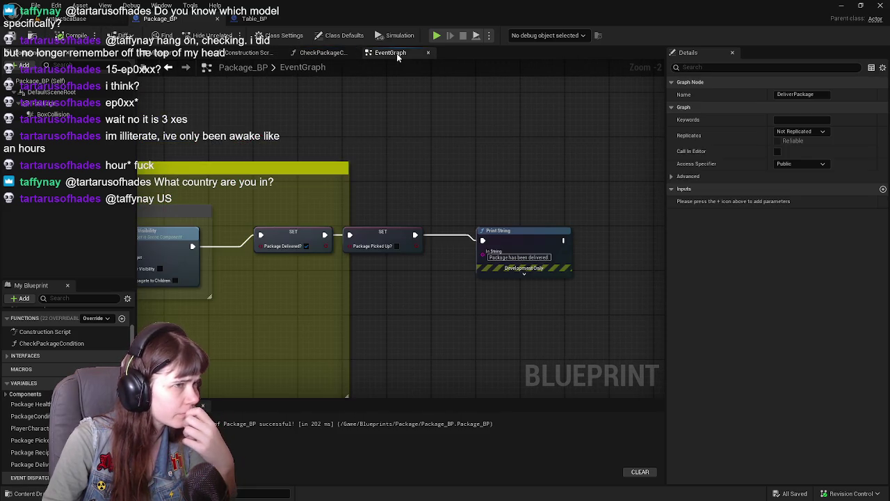
pyautogui.click(253, 20)
pyautogui.moveTo(317, 198)
pyautogui.mouseDown()
pyautogui.moveTo(493, 191)
pyautogui.moveTo(512, 193)
pyautogui.moveTo(493, 220)
pyautogui.moveTo(607, 216)
pyautogui.mouseUp()
# Survey Table_BP's Deliver Package, Set Down Package and Pickup Package node groups
pyautogui.moveTo(518, 251); pyautogui.dragTo(307, 228)
pyautogui.moveTo(489, 237); pyautogui.dragTo(265, 219)
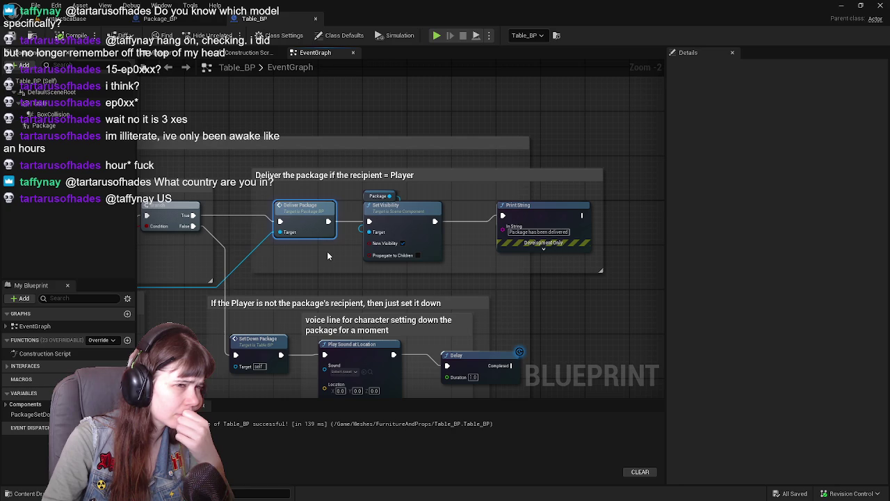
pyautogui.moveTo(479, 303)
pyautogui.mouseDown()
pyautogui.moveTo(583, 203)
pyautogui.moveTo(600, 172)
pyautogui.mouseUp()
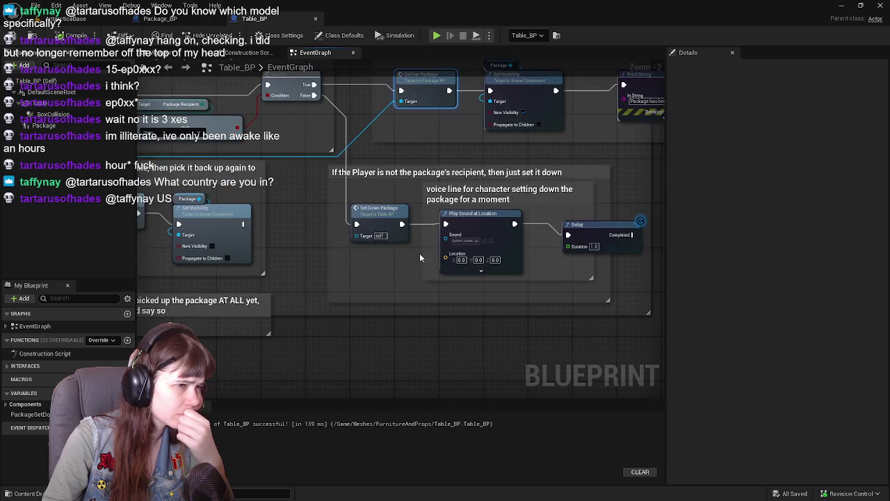
pyautogui.moveTo(529, 279); pyautogui.dragTo(584, 235)
pyautogui.moveTo(383, 271); pyautogui.dragTo(592, 249)
pyautogui.moveTo(489, 328)
pyautogui.mouseDown()
pyautogui.moveTo(489, 272)
pyautogui.moveTo(526, 132)
pyautogui.mouseUp()
pyautogui.moveTo(330, 135)
pyautogui.mouseDown()
pyautogui.moveTo(580, 160)
pyautogui.moveTo(318, 152)
pyautogui.moveTo(524, 178)
pyautogui.mouseUp()
pyautogui.moveTo(347, 182)
pyautogui.mouseDown()
pyautogui.moveTo(479, 185)
pyautogui.moveTo(518, 243)
pyautogui.moveTo(411, 339)
pyautogui.moveTo(414, 346)
pyautogui.mouseUp()
pyautogui.moveTo(588, 232)
pyautogui.mouseDown()
pyautogui.moveTo(292, 247)
pyautogui.moveTo(365, 258)
pyautogui.moveTo(193, 254)
pyautogui.moveTo(393, 268)
pyautogui.moveTo(523, 238)
pyautogui.moveTo(559, 213)
pyautogui.moveTo(654, 241)
pyautogui.moveTo(181, 276)
pyautogui.moveTo(403, 241)
pyautogui.moveTo(305, 275)
pyautogui.mouseUp()
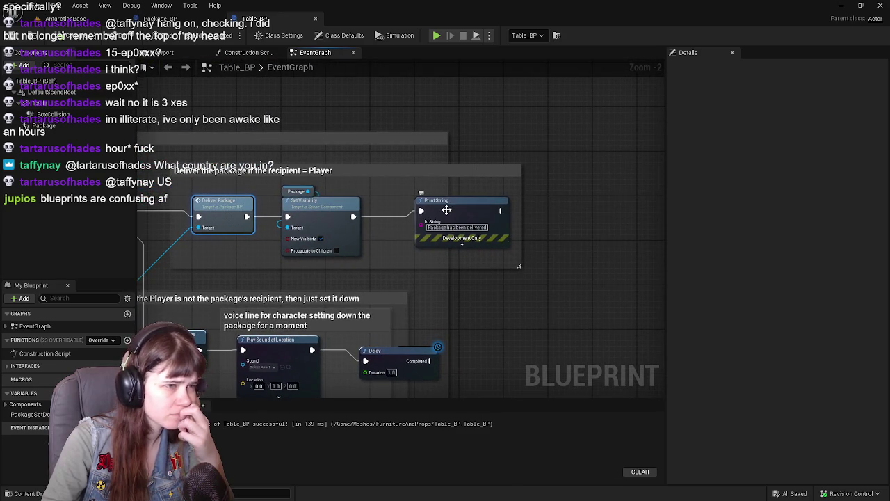
# Snap the delivery Print String node onto the grid and pan back to Get Actor Of Class
pyautogui.moveTo(445, 209)
pyautogui.mouseDown()
pyautogui.moveTo(482, 206)
pyautogui.moveTo(415, 217)
pyautogui.mouseUp()
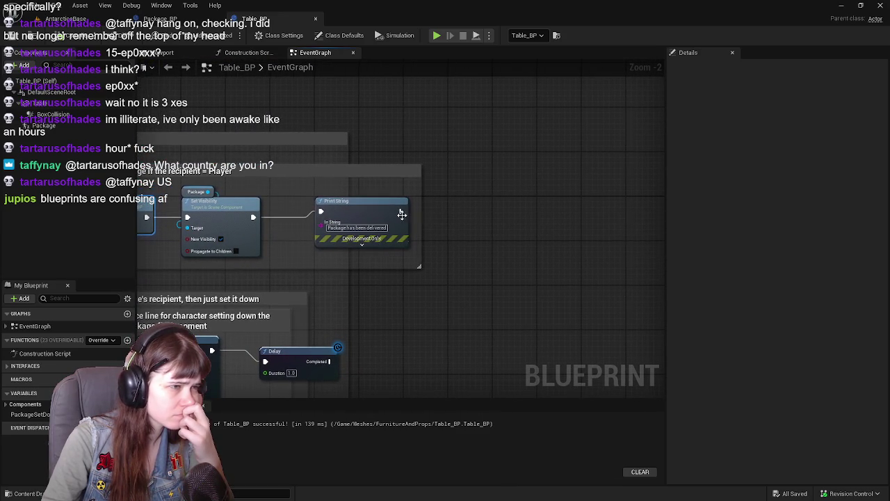
pyautogui.moveTo(358, 215); pyautogui.dragTo(353, 217)
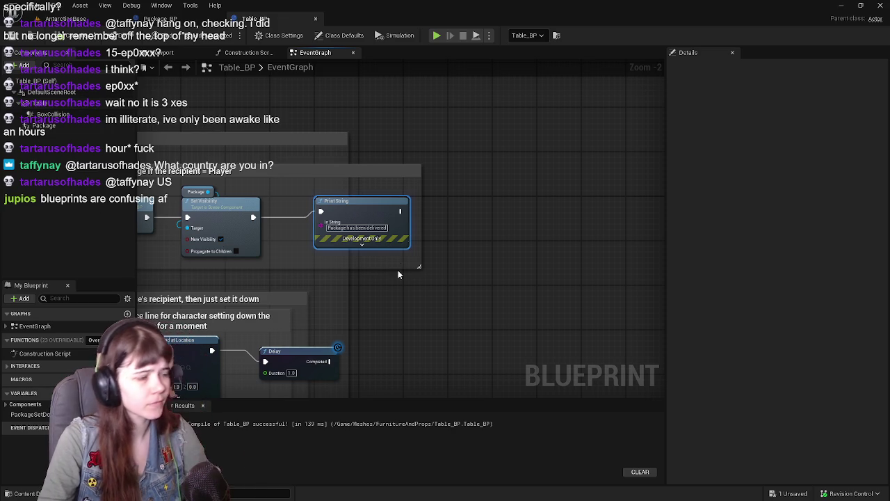
pyautogui.moveTo(199, 252); pyautogui.dragTo(545, 242)
pyautogui.moveTo(291, 261); pyautogui.dragTo(520, 274)
pyautogui.moveTo(338, 265); pyautogui.dragTo(498, 281)
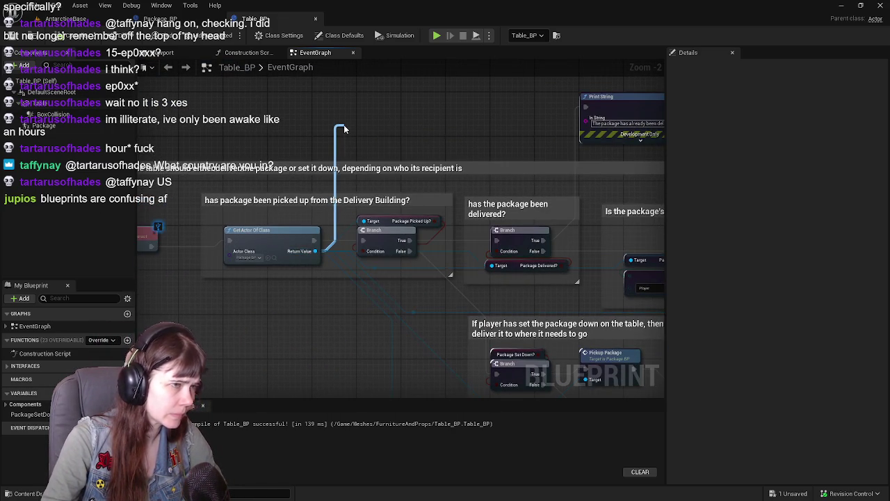
# Add a SET Package Picked Up? node from Get Actor Of Class beside the delivery Print String
pyautogui.moveTo(344, 128); pyautogui.dragTo(343, 128)
pyautogui.write('set package')
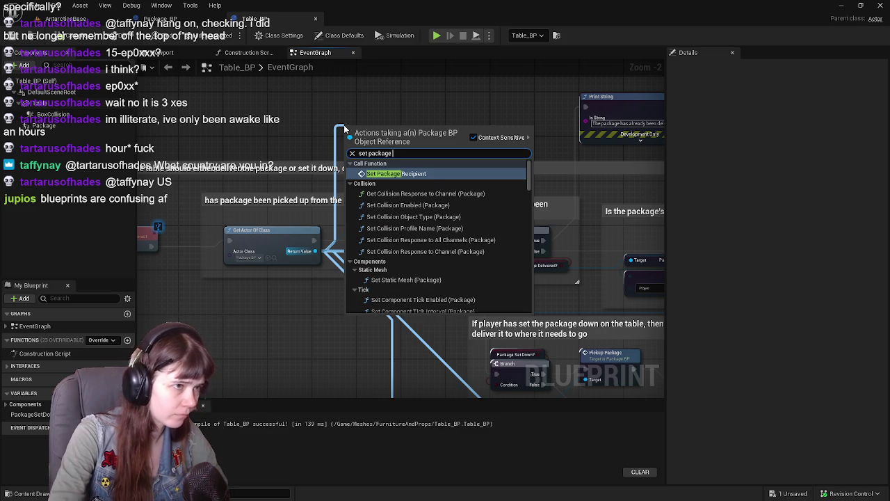
pyautogui.write(' picked')
pyautogui.press('Return')
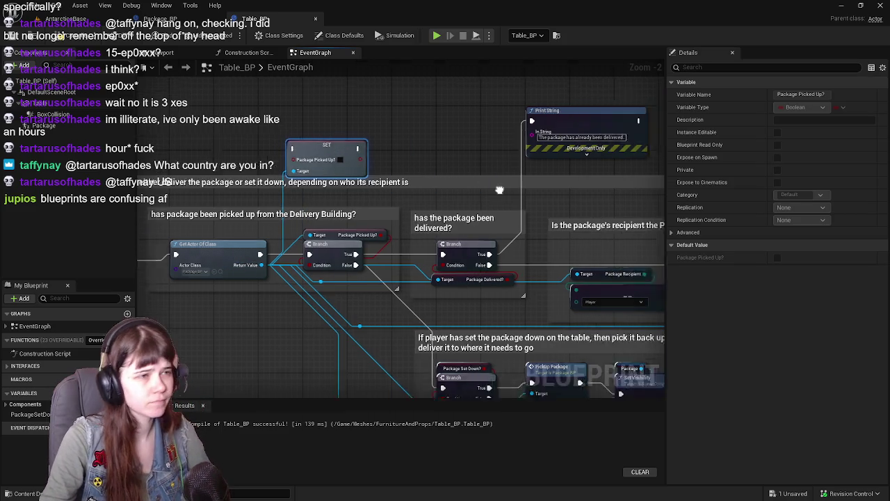
pyautogui.scroll(-2, 521, 182)
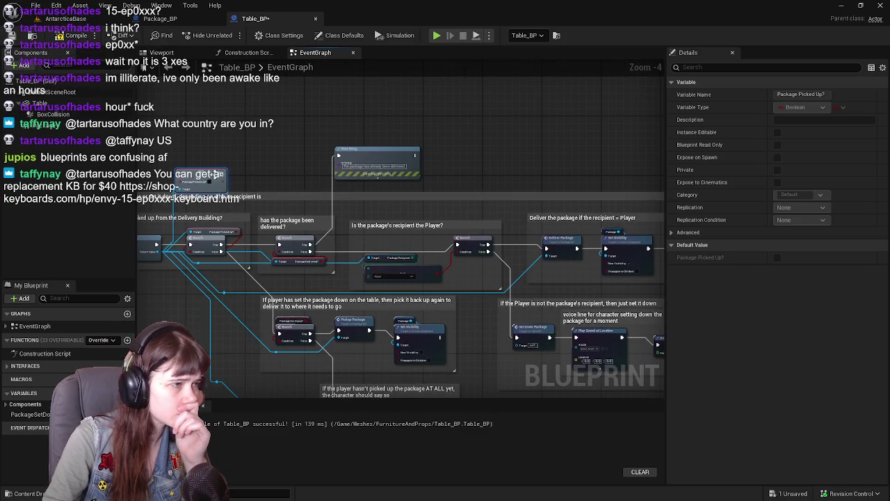
pyautogui.moveTo(598, 162)
pyautogui.mouseDown()
pyautogui.moveTo(229, 174)
pyautogui.moveTo(249, 180)
pyautogui.mouseUp()
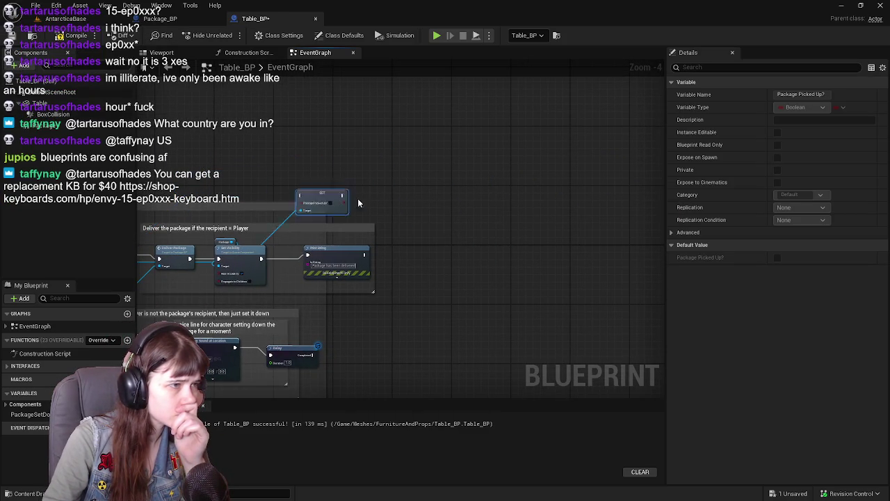
pyautogui.scroll(2, 436, 252)
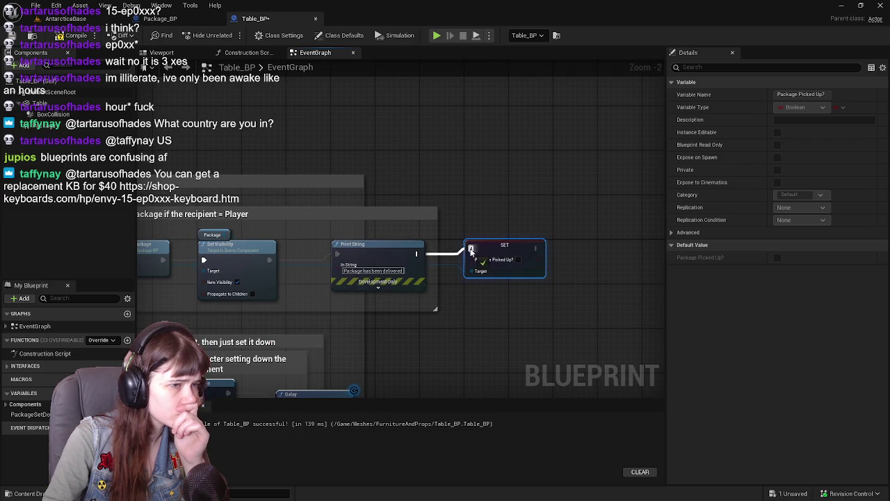
# Save Table_BP and start a new play test
pyautogui.click(524, 204)
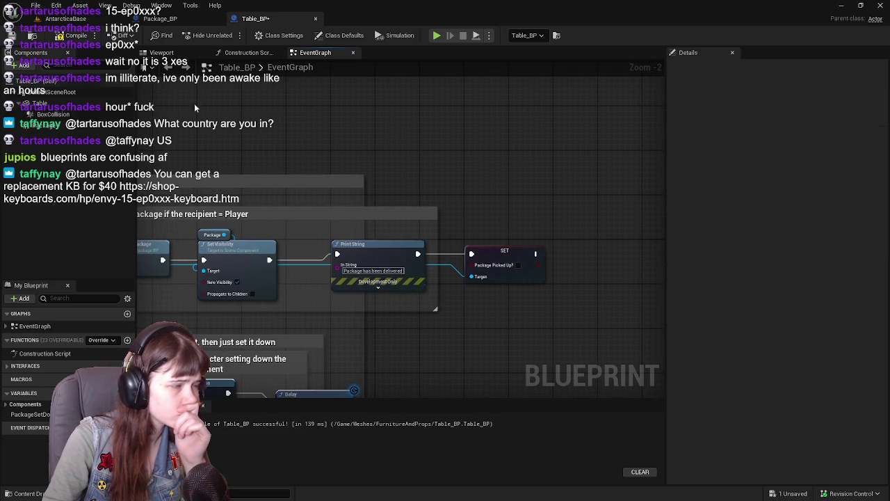
pyautogui.click(41, 18)
pyautogui.hotkey('ctrl', 's')
# Run the mannequin through the snow toward the distant box and up into the red-lit building
pyautogui.click(230, 35)
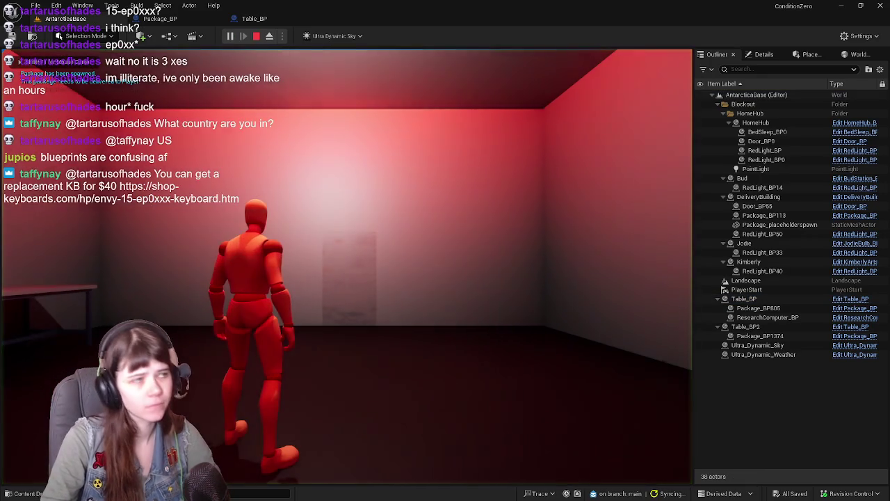
pyautogui.press('w')
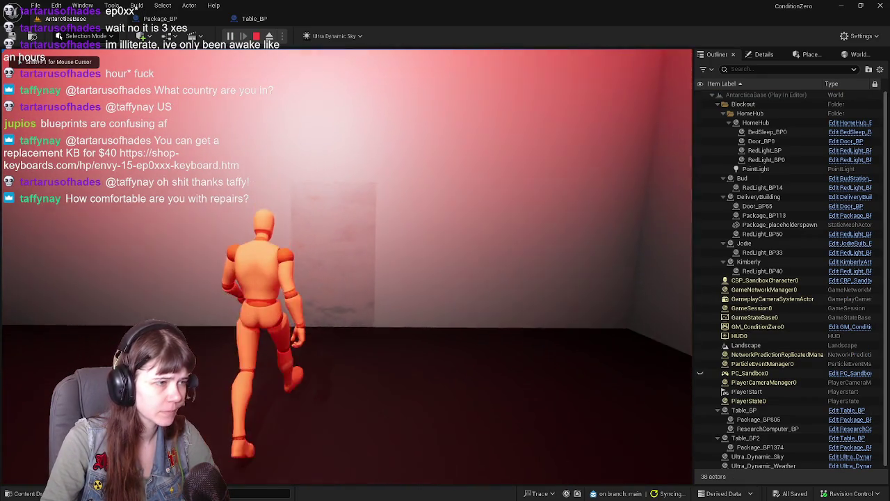
pyautogui.press('w')
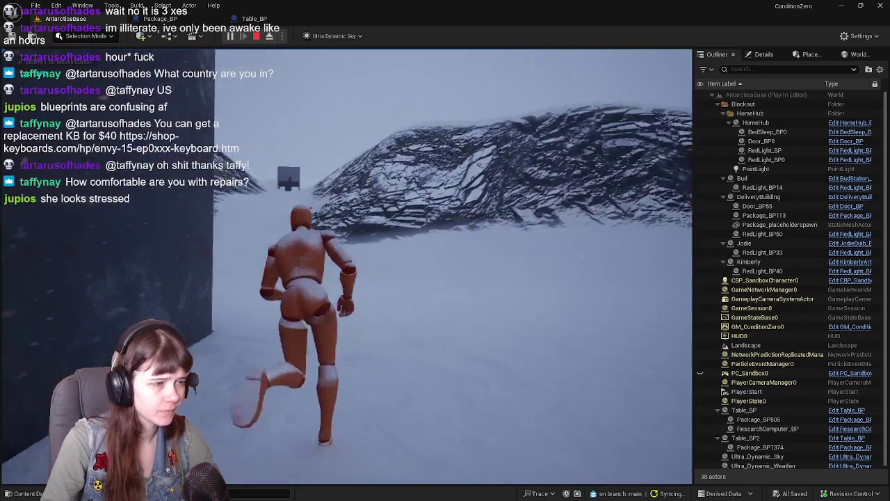
pyautogui.press('w')
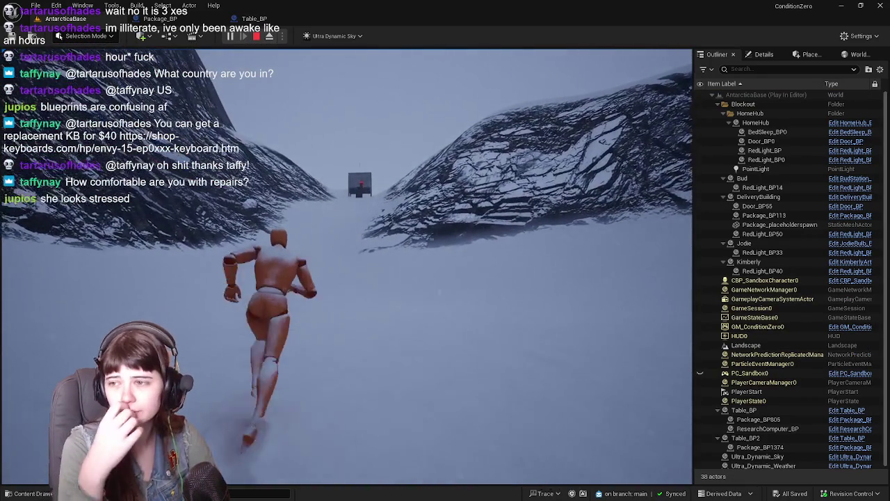
pyautogui.press('w')
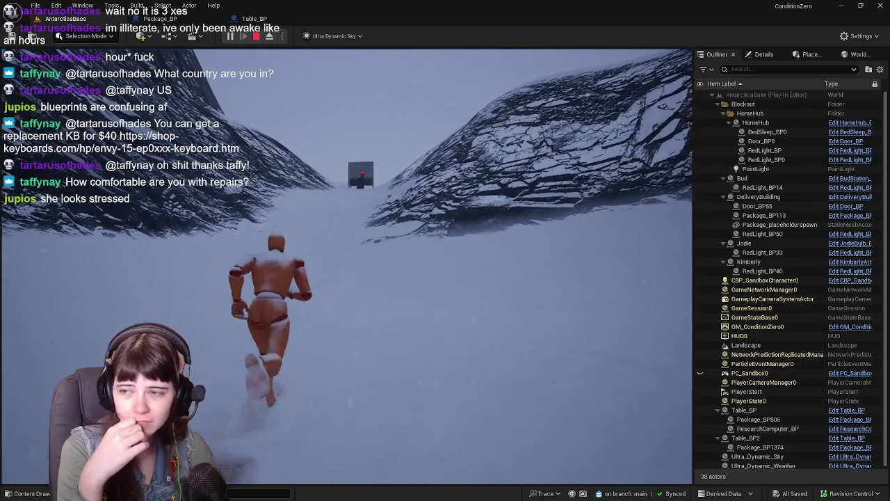
pyautogui.press('w')
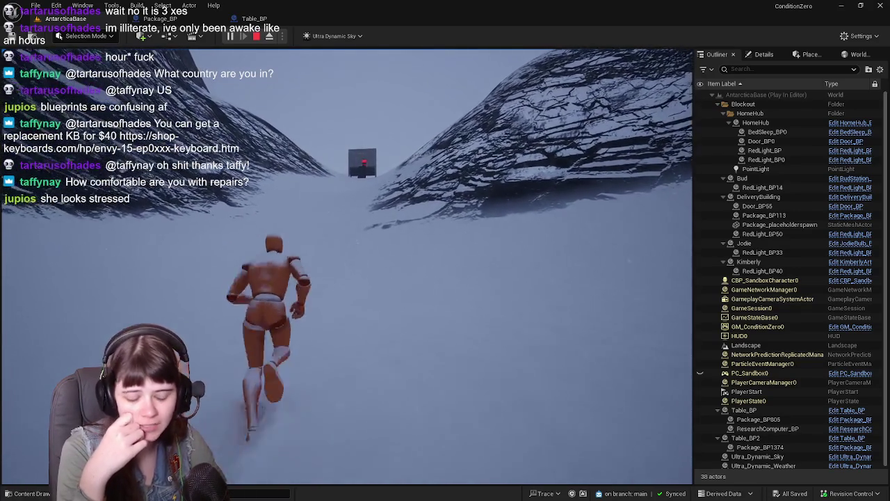
pyautogui.press('w')
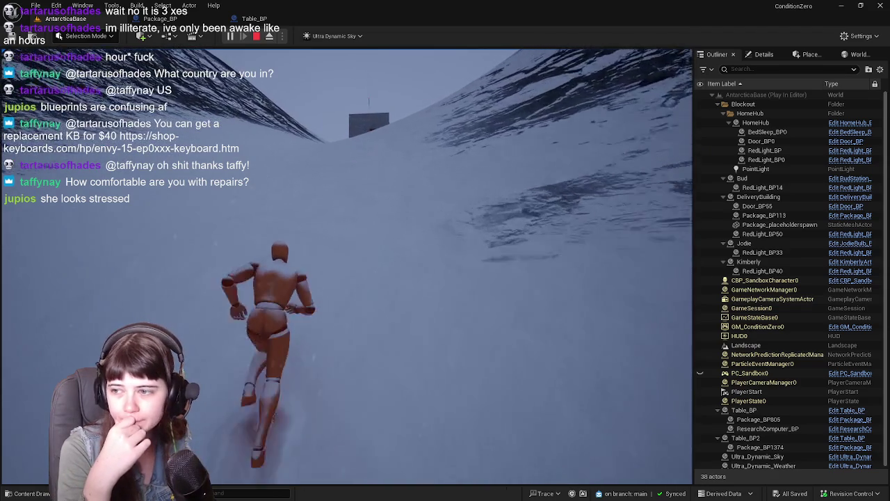
pyautogui.press('w')
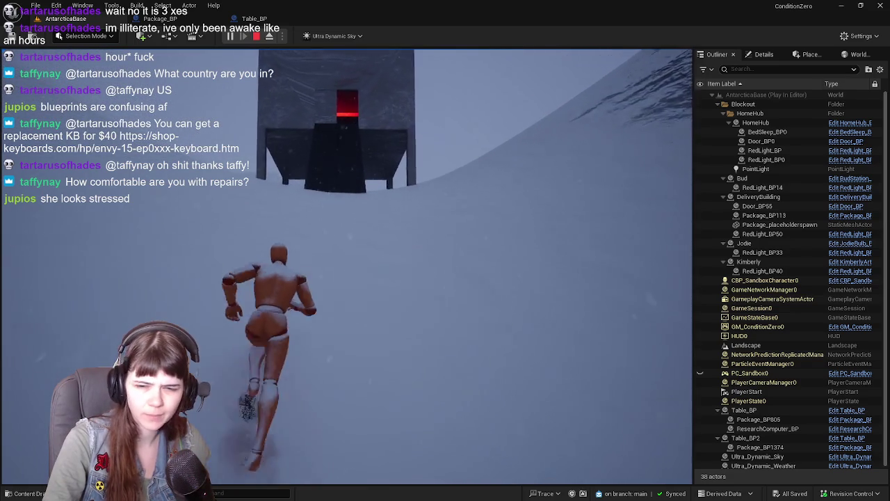
pyautogui.press('w')
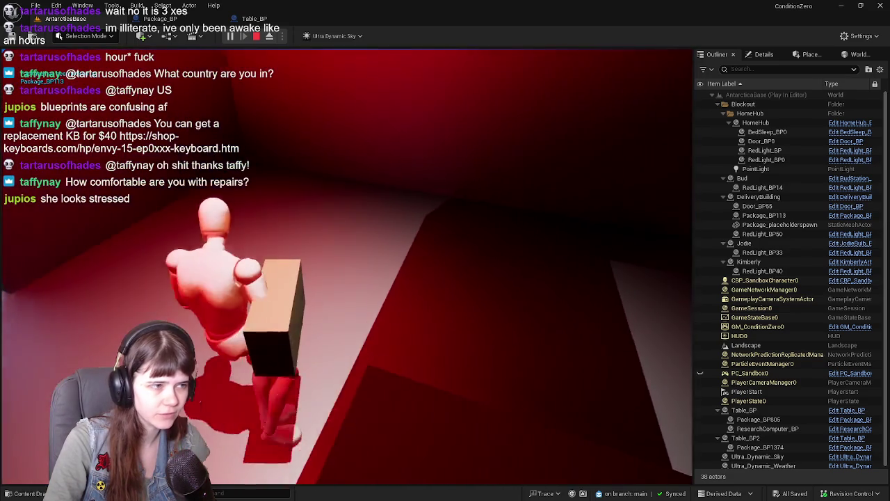
# Pick up the package and carry it across the snow, jumping along the way
pyautogui.press('e')
pyautogui.press('w')
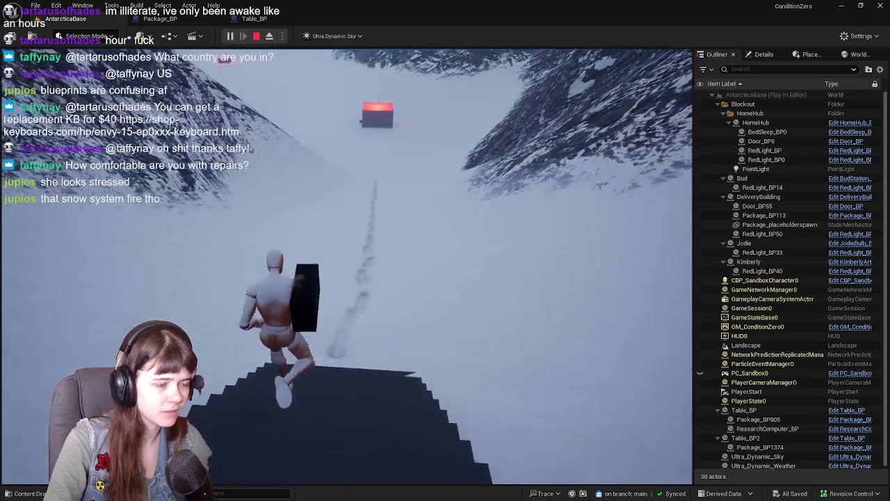
pyautogui.press('w')
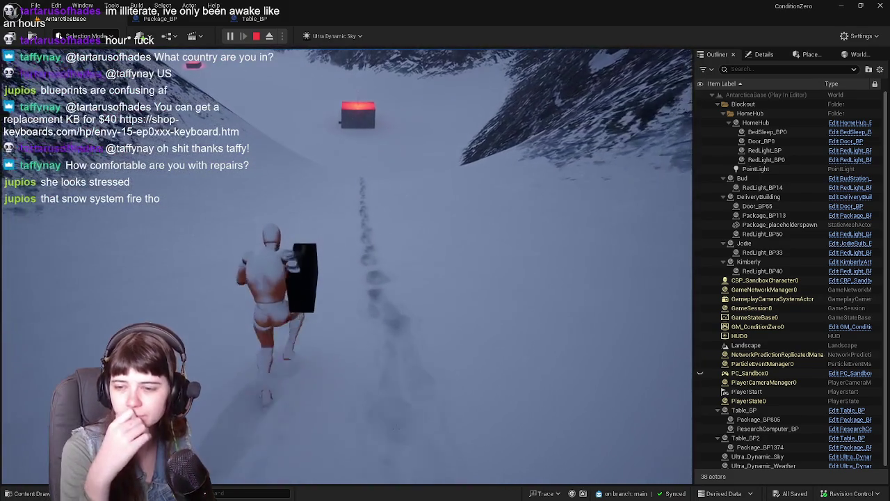
pyautogui.press('w')
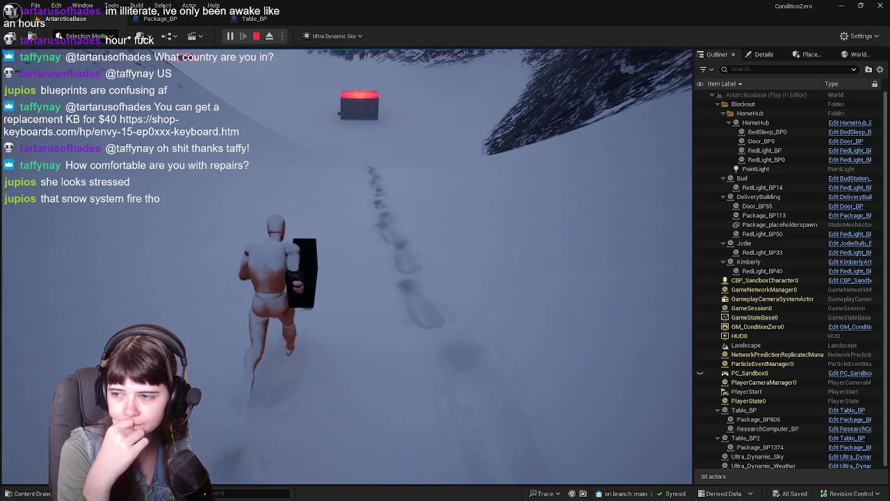
pyautogui.press('w')
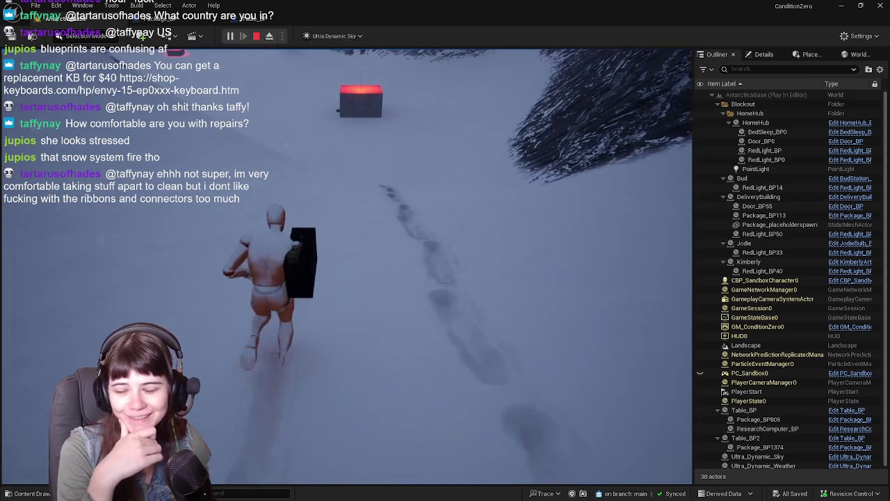
pyautogui.press('w')
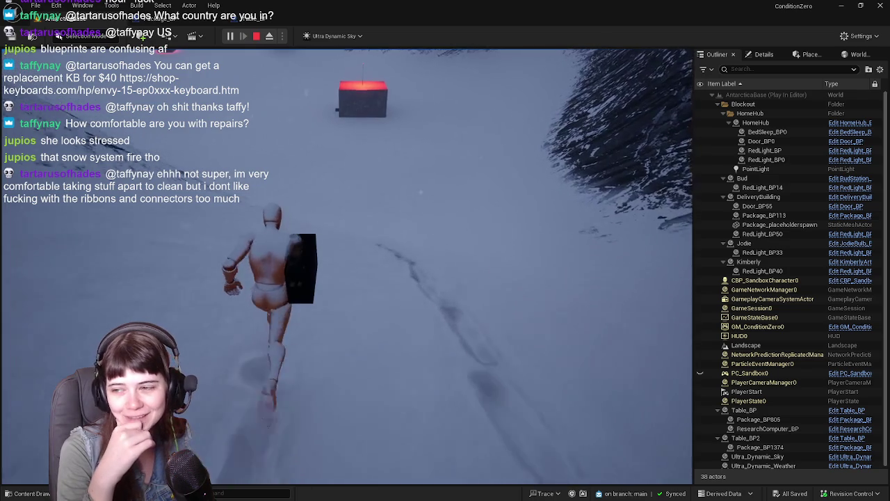
pyautogui.press('w')
pyautogui.press('space')
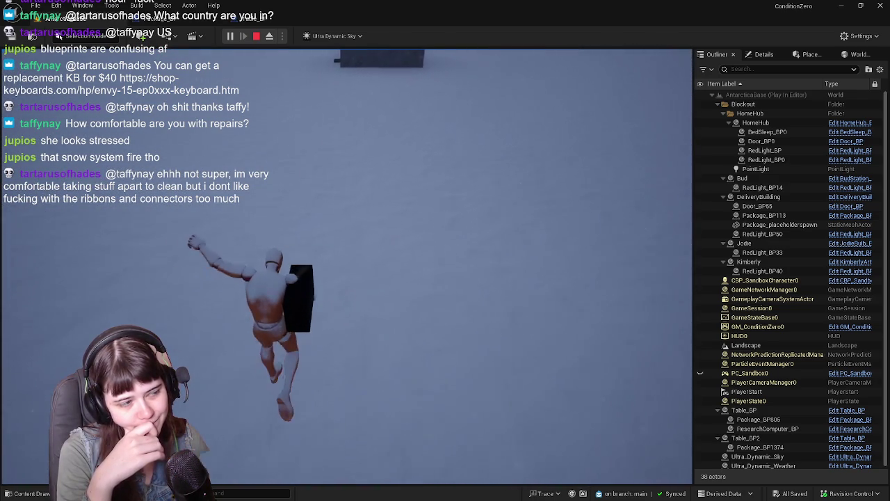
# Run through the dark building's doorway to the tables, then stop Play-In-Editor
pyautogui.press('w')
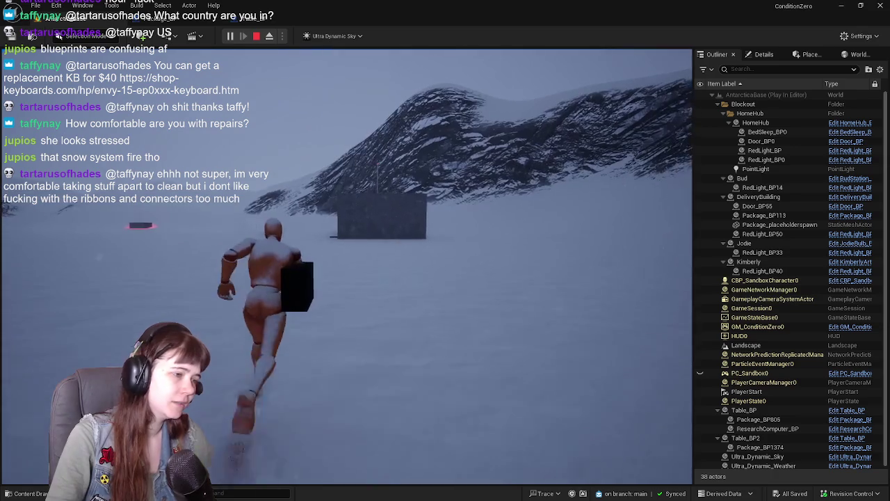
pyautogui.press('w')
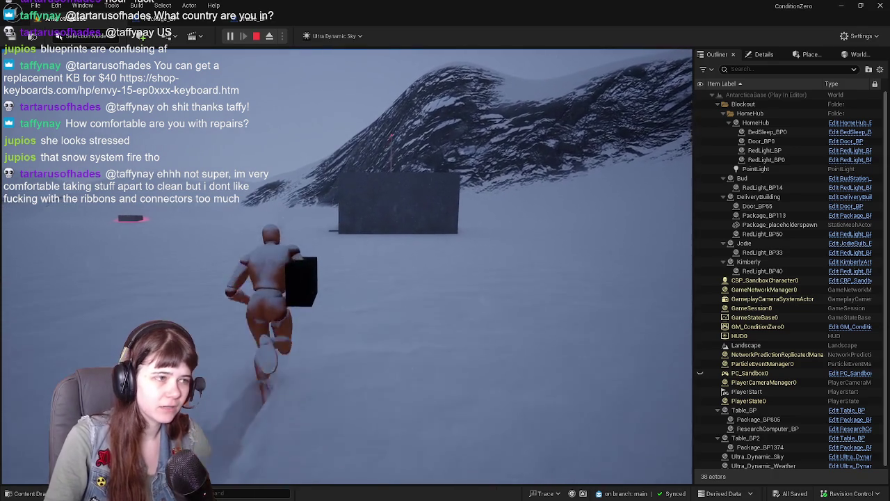
pyautogui.press('w')
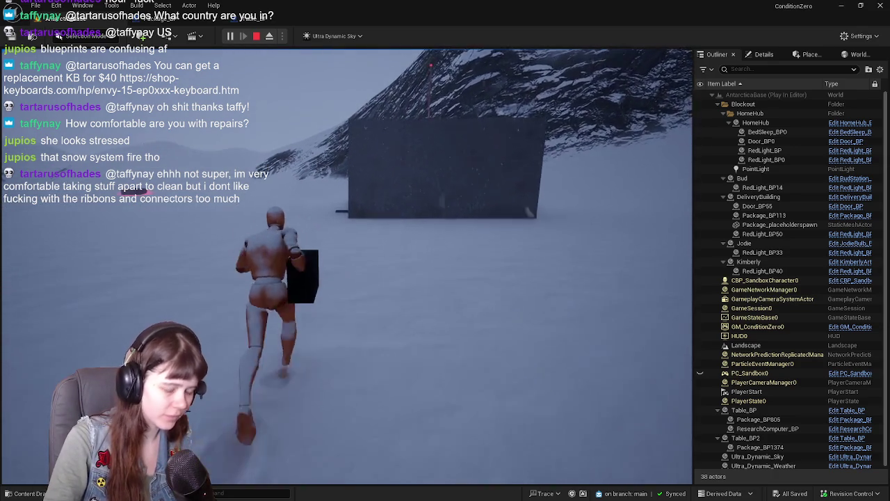
pyautogui.press('w')
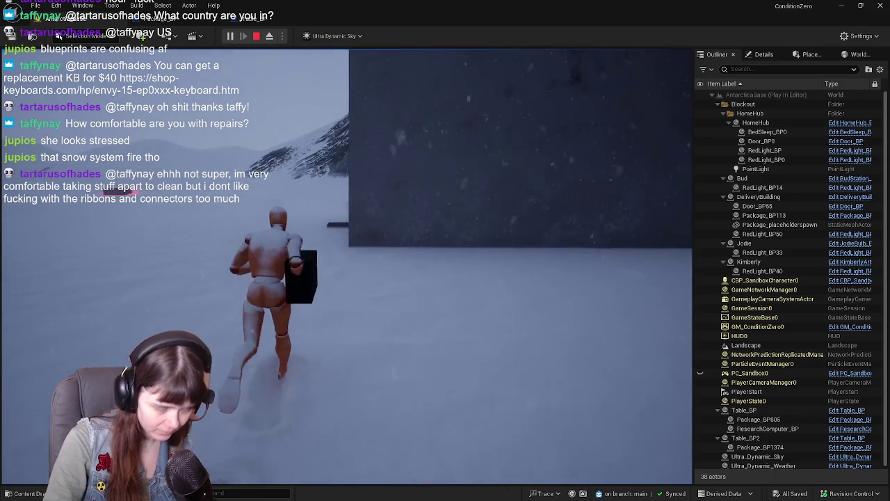
pyautogui.press('w')
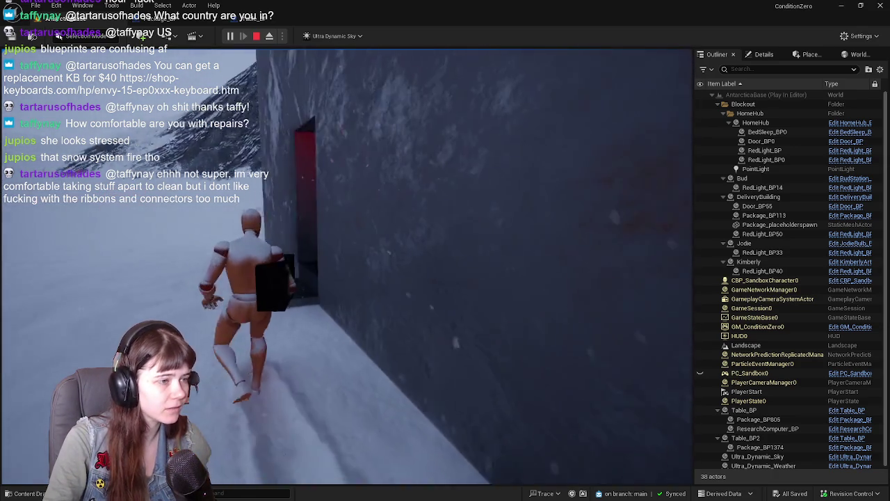
pyautogui.press('w')
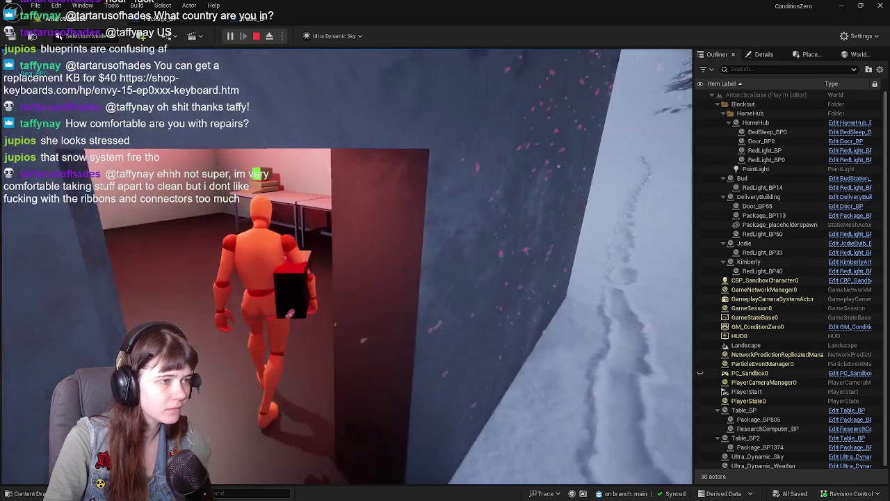
pyautogui.press('w')
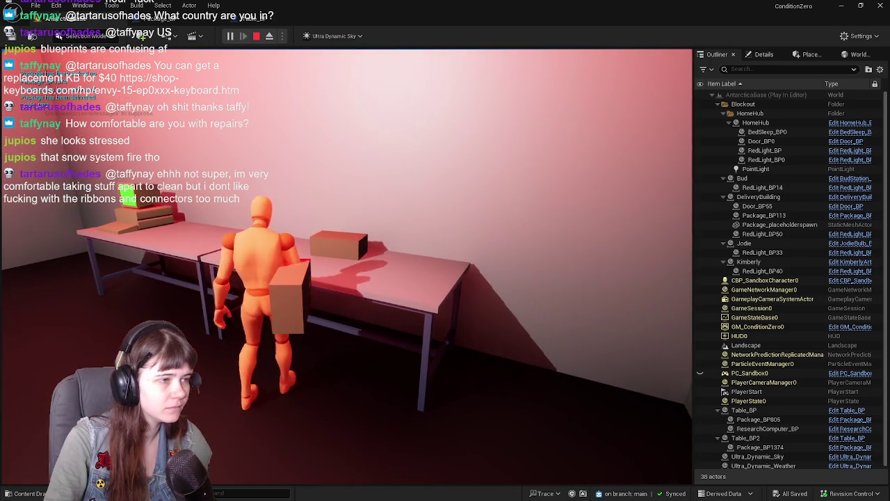
pyautogui.press('w')
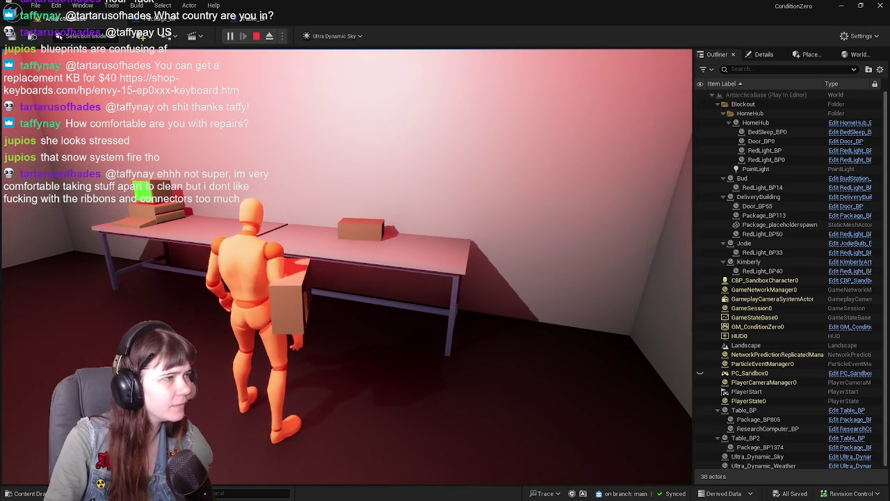
pyautogui.press('Escape')
# Inspect Table_BP's Set Visibility, Branch, Pickup Package, Deliver Package and Set Down Package nodes
pyautogui.click(186, 19)
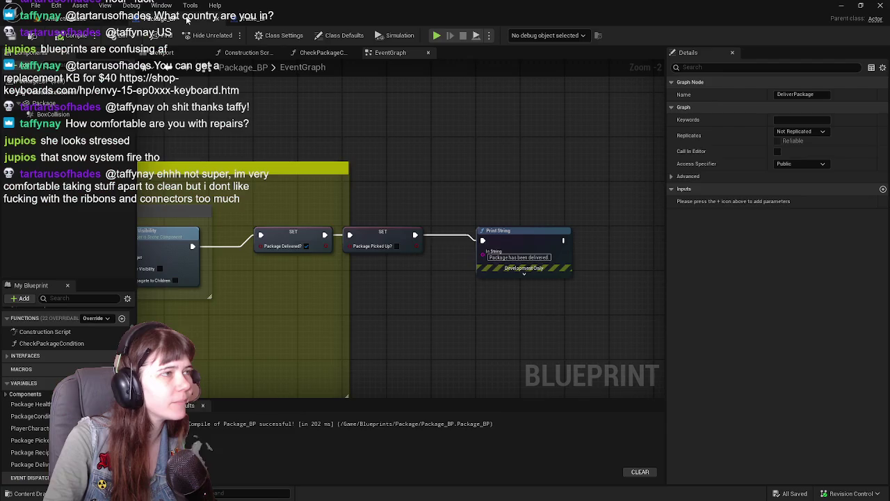
pyautogui.moveTo(335, 229)
pyautogui.mouseDown()
pyautogui.moveTo(632, 278)
pyautogui.moveTo(494, 275)
pyautogui.moveTo(218, 236)
pyautogui.moveTo(610, 315)
pyautogui.moveTo(464, 278)
pyautogui.moveTo(410, 336)
pyautogui.mouseUp()
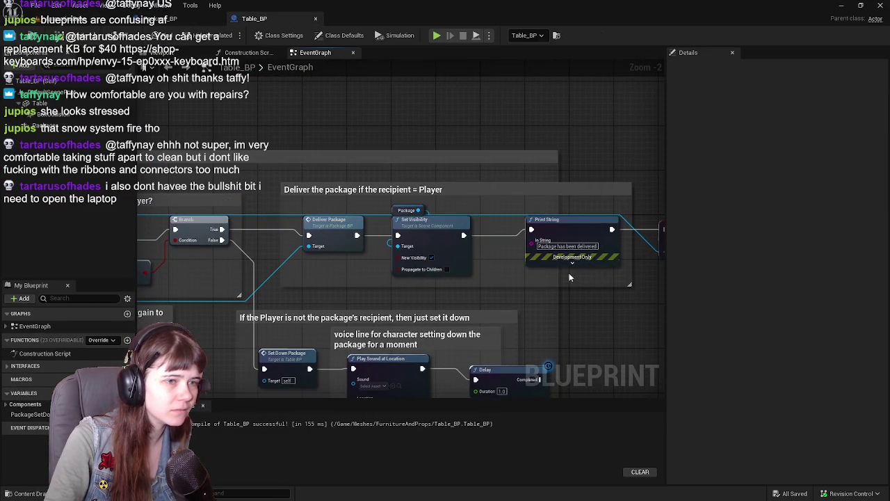
pyautogui.scroll(-3, 569, 273)
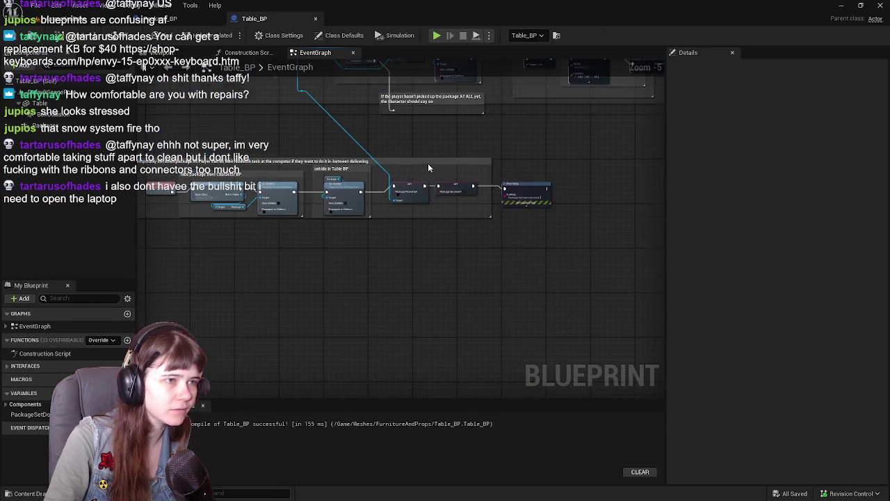
pyautogui.scroll(3, 428, 167)
pyautogui.moveTo(518, 174); pyautogui.dragTo(441, 204)
pyautogui.moveTo(290, 197); pyautogui.dragTo(556, 188)
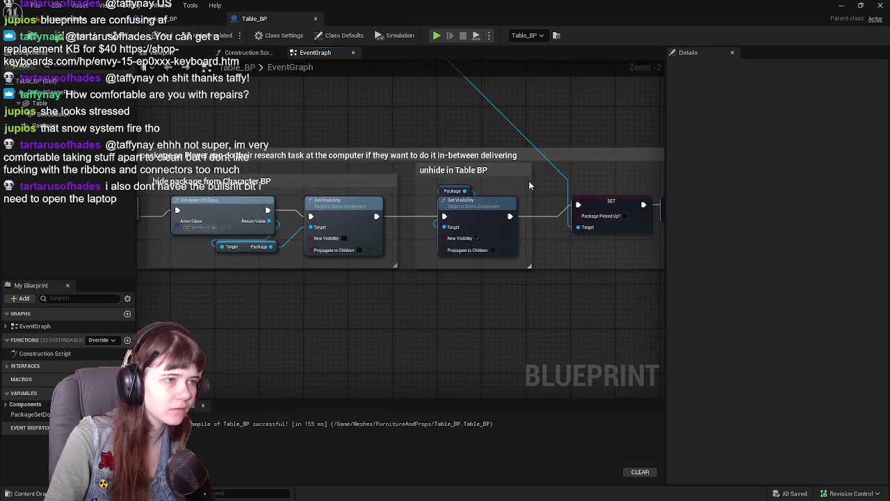
pyautogui.moveTo(435, 137)
pyautogui.mouseDown()
pyautogui.moveTo(489, 208)
pyautogui.moveTo(456, 264)
pyautogui.moveTo(181, 248)
pyautogui.mouseUp()
pyautogui.scroll(-1, 489, 208)
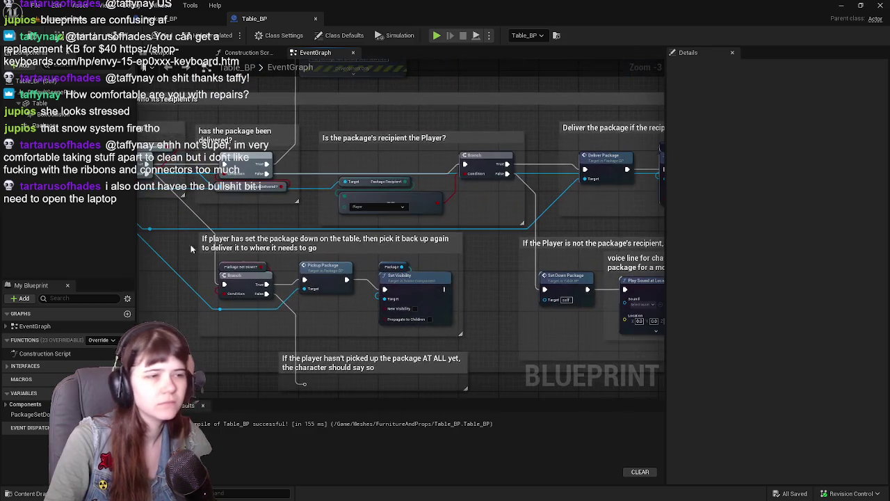
pyautogui.moveTo(427, 273)
pyautogui.mouseDown()
pyautogui.moveTo(386, 169)
pyautogui.moveTo(118, 263)
pyautogui.mouseUp()
pyautogui.moveTo(250, 244)
pyautogui.mouseDown()
pyautogui.moveTo(450, 291)
pyautogui.moveTo(653, 379)
pyautogui.mouseUp()
pyautogui.moveTo(257, 107); pyautogui.dragTo(207, 87)
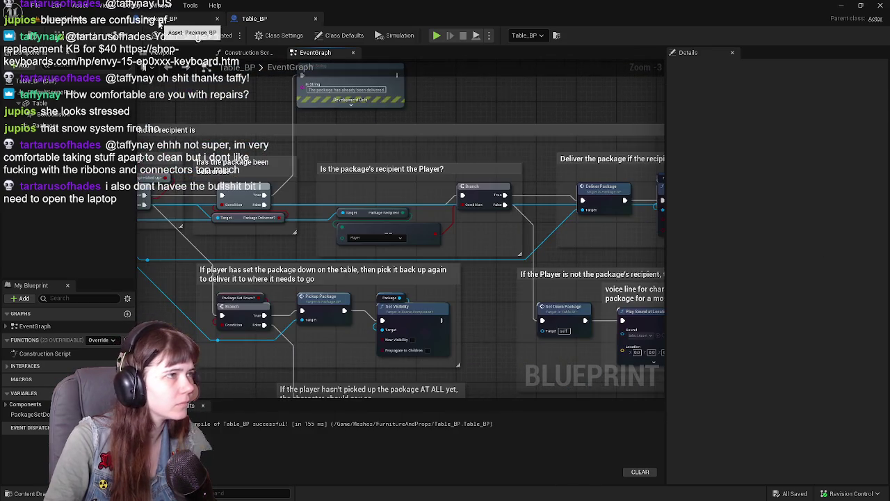
# Jump into Package_BP's DeliverPackage event and select the pickup Print String node
pyautogui.doubleClick(581, 191)
pyautogui.moveTo(254, 287)
pyautogui.mouseDown()
pyautogui.moveTo(554, 268)
pyautogui.moveTo(319, 175)
pyautogui.moveTo(531, 306)
pyautogui.moveTo(601, 264)
pyautogui.moveTo(545, 199)
pyautogui.mouseUp()
pyautogui.click(607, 208)
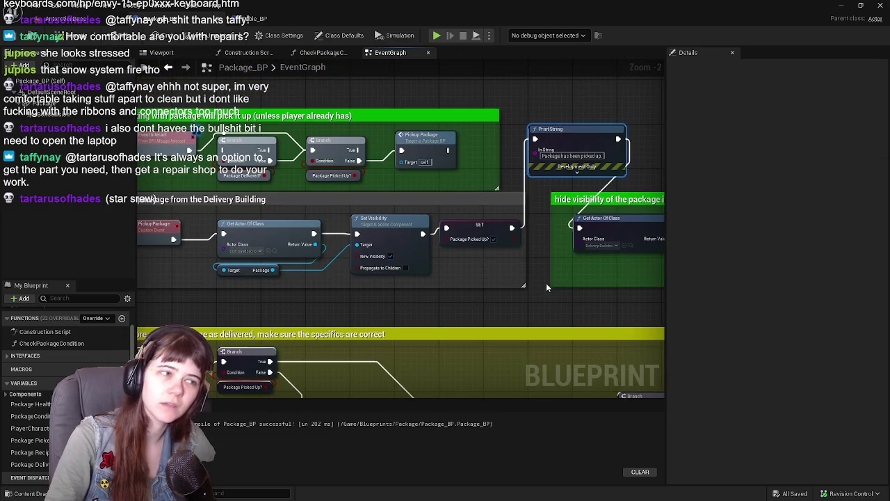
# Pull the Package Delivered? Branch out of the interact chain and place it beside PickupPackage
pyautogui.scroll(-2, 546, 286)
pyautogui.moveTo(559, 292)
pyautogui.mouseDown()
pyautogui.moveTo(493, 282)
pyautogui.moveTo(397, 247)
pyautogui.mouseUp()
pyautogui.scroll(2, 463, 280)
pyautogui.scroll(-1, 462, 265)
pyautogui.scroll(-1, 398, 247)
pyautogui.scroll(2, 326, 238)
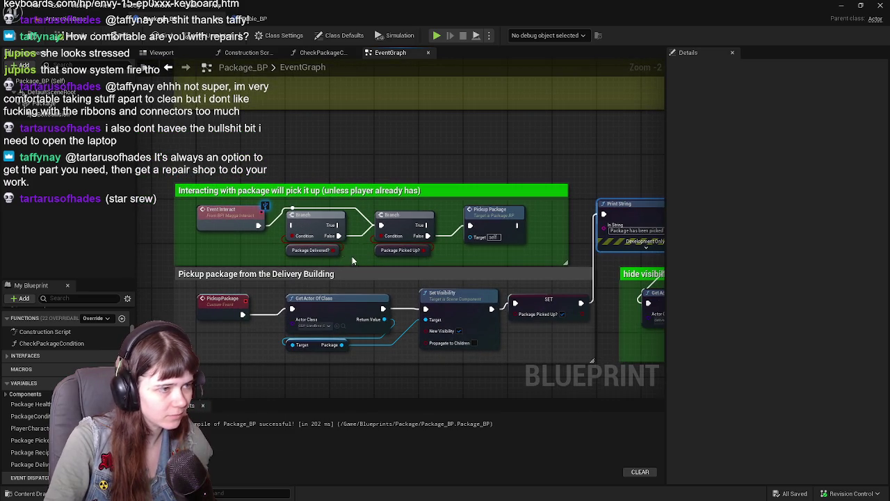
pyautogui.moveTo(318, 226)
pyautogui.mouseDown()
pyautogui.moveTo(367, 314)
pyautogui.moveTo(370, 372)
pyautogui.mouseUp()
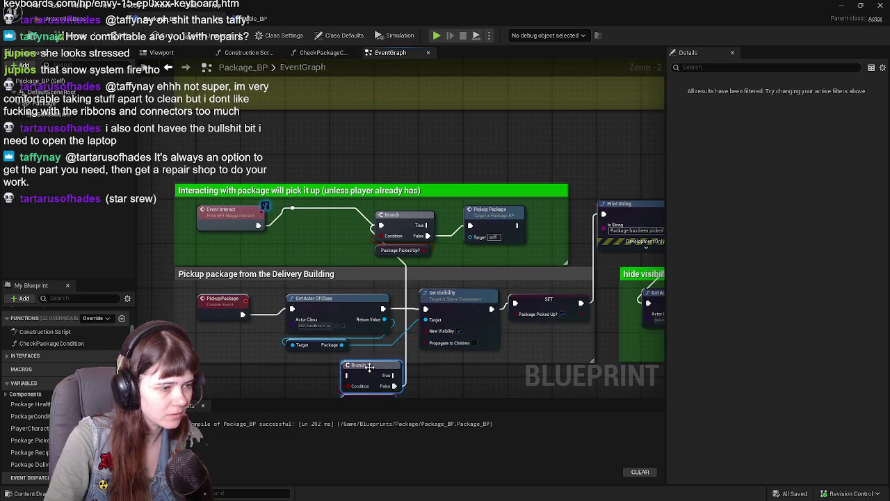
pyautogui.moveTo(439, 381)
pyautogui.mouseDown()
pyautogui.moveTo(404, 314)
pyautogui.moveTo(395, 322)
pyautogui.mouseUp()
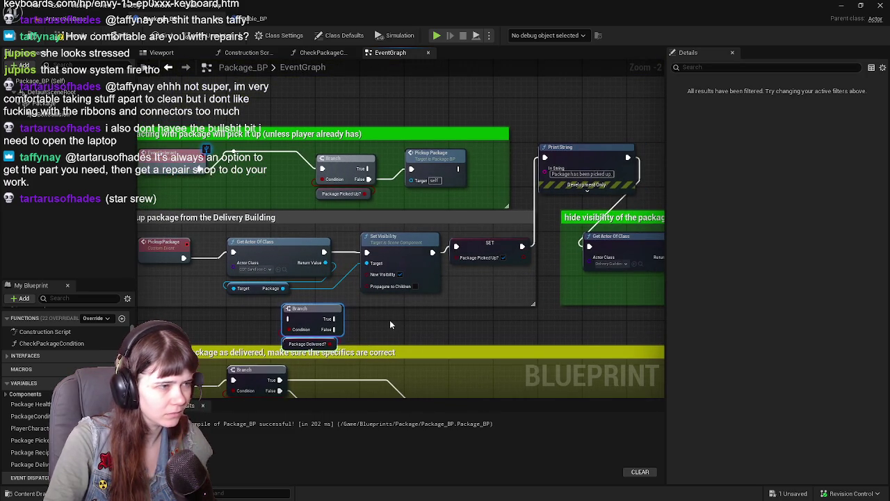
pyautogui.moveTo(316, 316); pyautogui.dragTo(174, 294)
pyautogui.moveTo(174, 294)
pyautogui.mouseDown()
pyautogui.moveTo(344, 312)
pyautogui.moveTo(337, 308)
pyautogui.mouseUp()
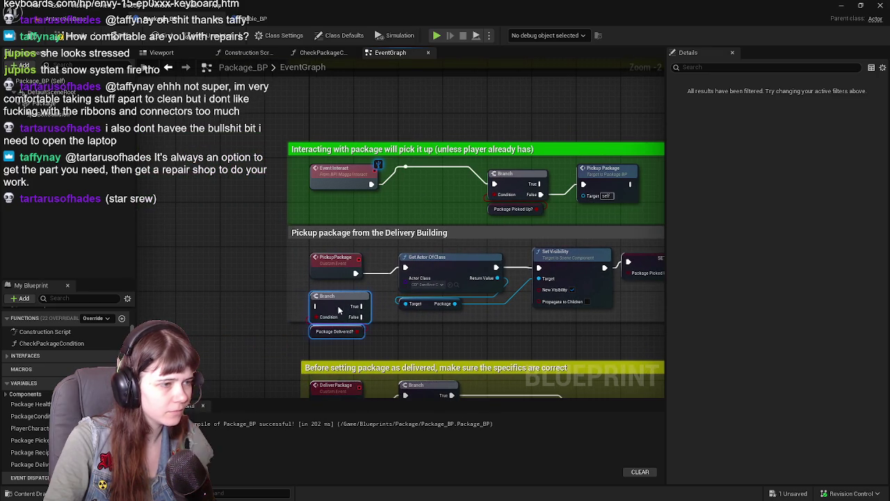
# Route PickupPackage's execution pin into the Package Delivered? Branch
pyautogui.moveTo(389, 316)
pyautogui.mouseDown()
pyautogui.moveTo(246, 300)
pyautogui.moveTo(383, 299)
pyautogui.mouseUp()
pyautogui.scroll(1, 382, 299)
pyautogui.moveTo(384, 249); pyautogui.dragTo(287, 296)
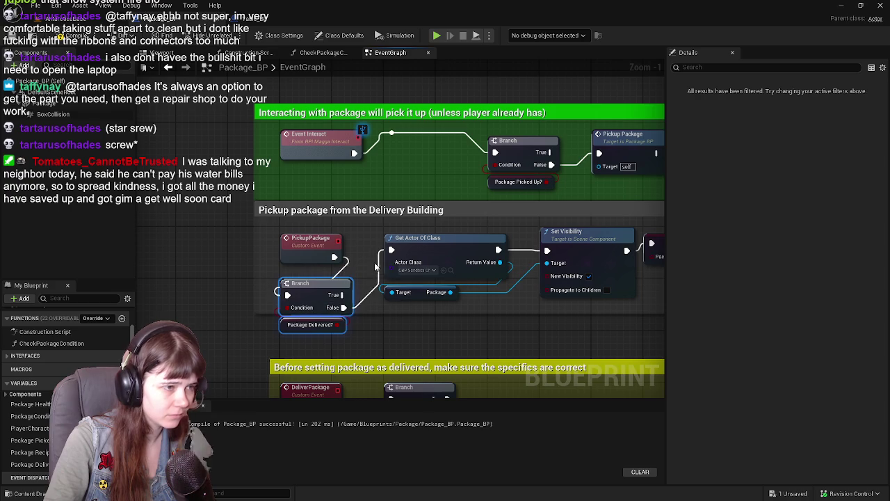
pyautogui.scroll(-2, 369, 280)
pyautogui.moveTo(370, 280)
pyautogui.mouseDown()
pyautogui.moveTo(264, 278)
pyautogui.moveTo(189, 263)
pyautogui.mouseUp()
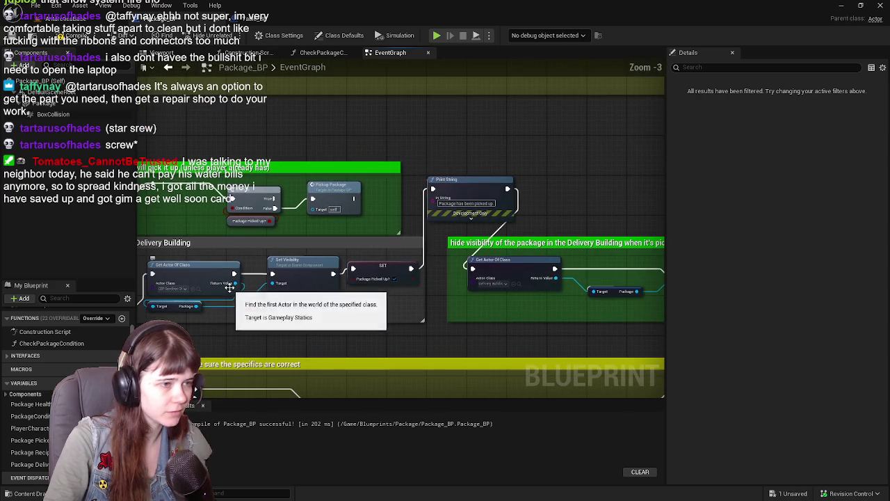
# Resize the hide-visibility comment, shift pickup nodes right, and wire Branch False to Get Actor Of Class
pyautogui.moveTo(408, 312); pyautogui.dragTo(408, 311)
pyautogui.moveTo(409, 311); pyautogui.dragTo(288, 306)
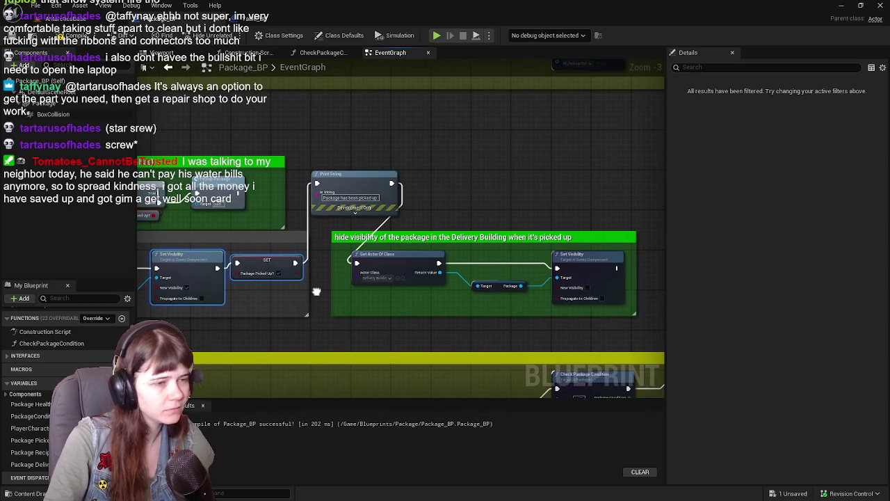
pyautogui.moveTo(343, 247)
pyautogui.mouseDown()
pyautogui.moveTo(487, 275)
pyautogui.moveTo(347, 238)
pyautogui.moveTo(328, 224)
pyautogui.mouseUp()
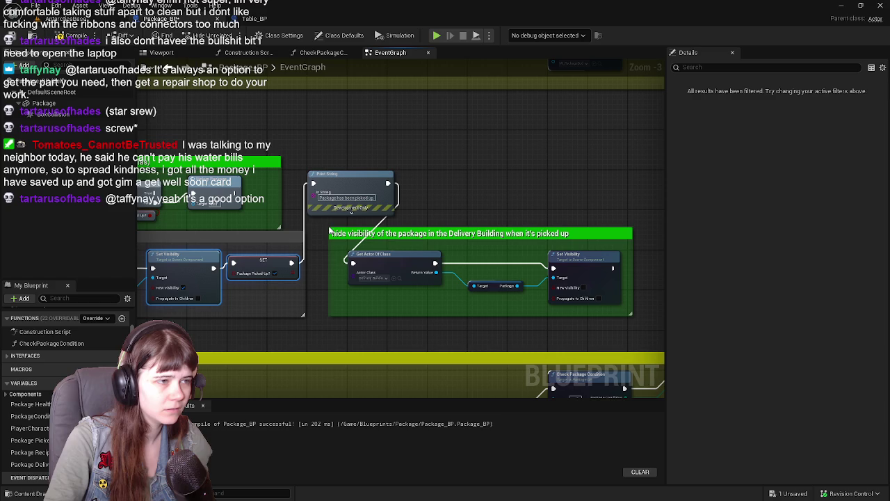
pyautogui.moveTo(313, 152); pyautogui.dragTo(640, 314)
pyautogui.scroll(1, 640, 314)
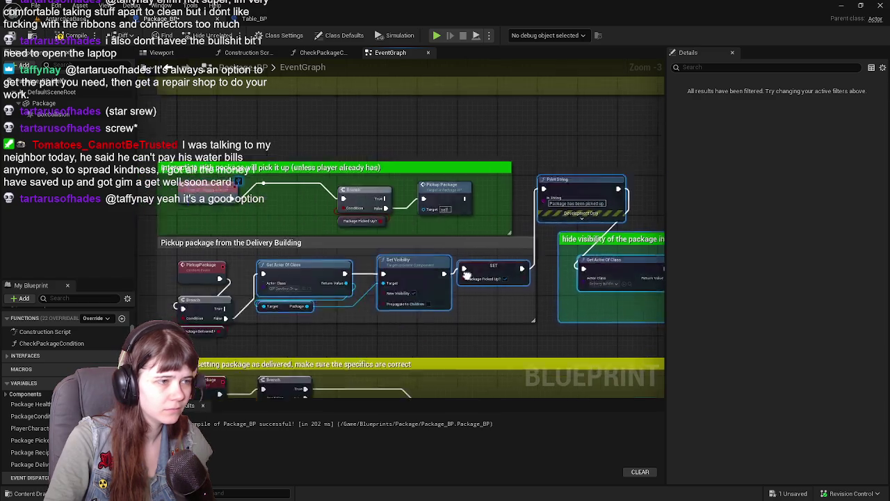
pyautogui.moveTo(398, 253); pyautogui.dragTo(574, 257)
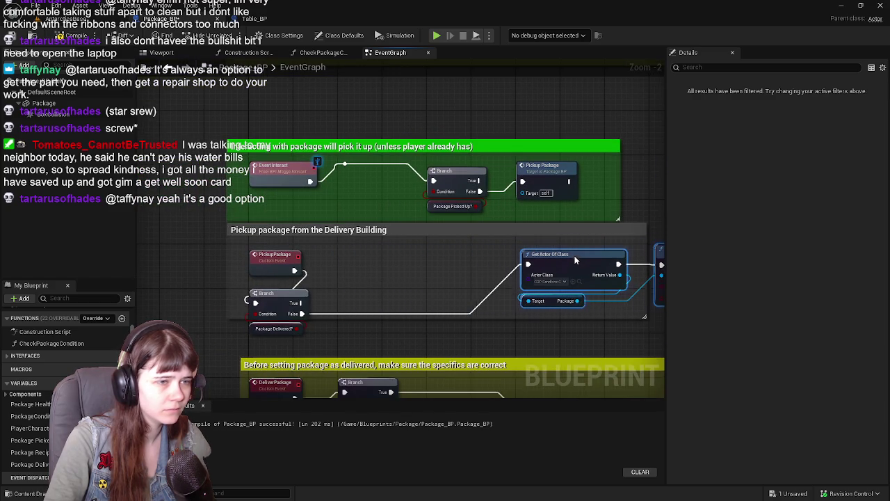
pyautogui.moveTo(287, 310)
pyautogui.mouseDown()
pyautogui.moveTo(317, 267)
pyautogui.moveTo(373, 264)
pyautogui.mouseUp()
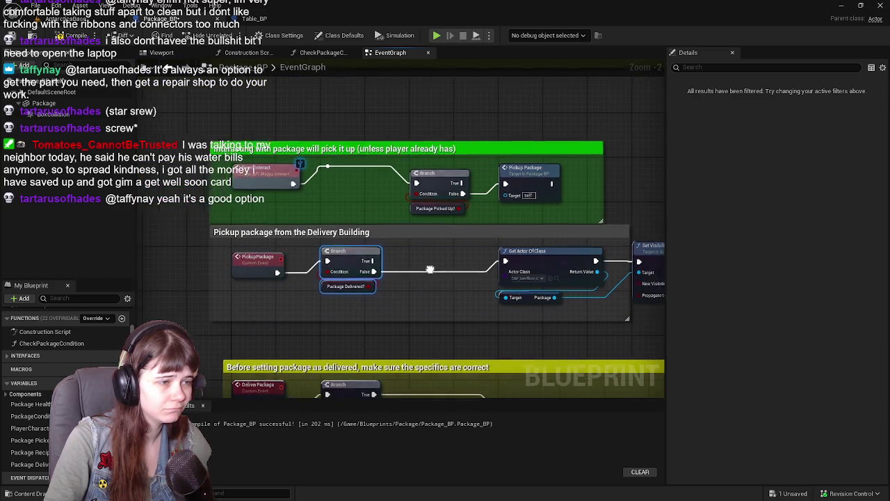
# Nudge the Branch and move Get Actor Of Class closer to it
pyautogui.scroll(1, 350, 266)
pyautogui.moveTo(260, 269); pyautogui.dragTo(265, 265)
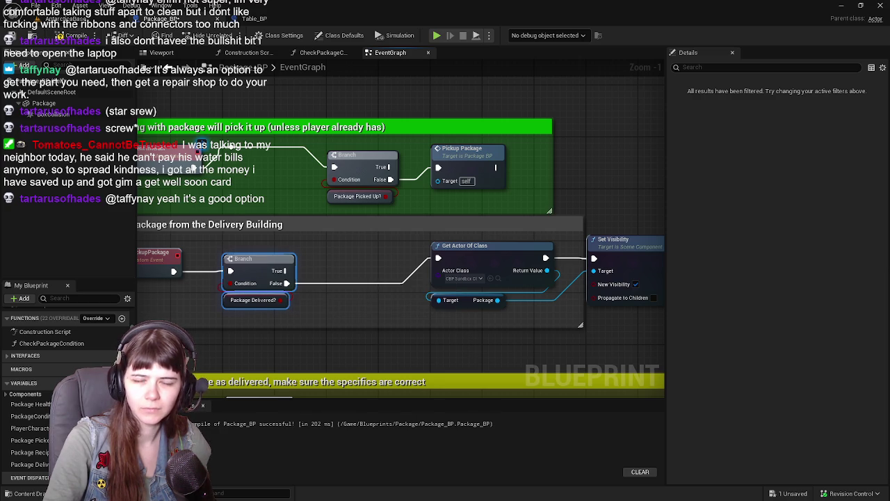
pyautogui.moveTo(469, 349); pyautogui.dragTo(409, 345)
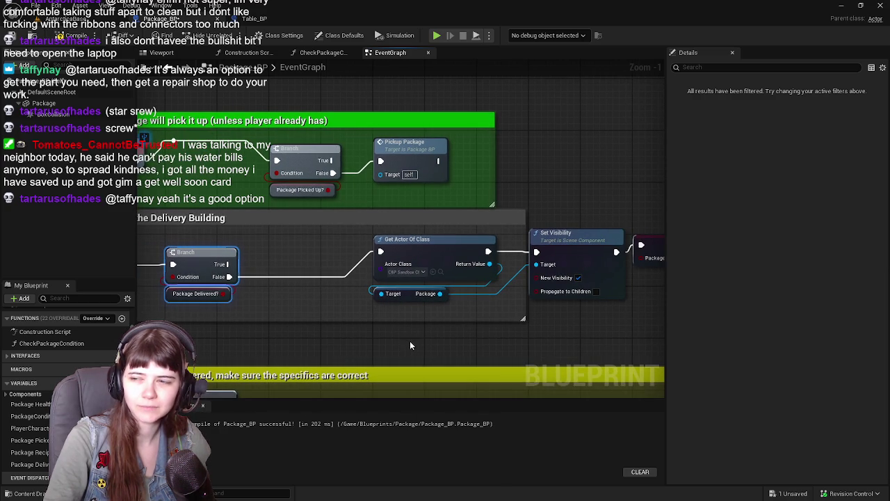
pyautogui.moveTo(406, 342); pyautogui.dragTo(360, 344)
pyautogui.click(362, 242)
pyautogui.moveTo(362, 242)
pyautogui.mouseDown()
pyautogui.moveTo(267, 244)
pyautogui.moveTo(350, 274)
pyautogui.moveTo(405, 278)
pyautogui.moveTo(403, 269)
pyautogui.mouseUp()
# Move Set Visibility, SET and Print String left, save Package_BP, and return to AntarcticaBase
pyautogui.moveTo(318, 223)
pyautogui.mouseDown()
pyautogui.moveTo(434, 295)
pyautogui.moveTo(464, 302)
pyautogui.mouseUp()
pyautogui.scroll(-2, 464, 301)
pyautogui.moveTo(330, 261)
pyautogui.mouseDown()
pyautogui.moveTo(570, 265)
pyautogui.moveTo(428, 262)
pyautogui.mouseUp()
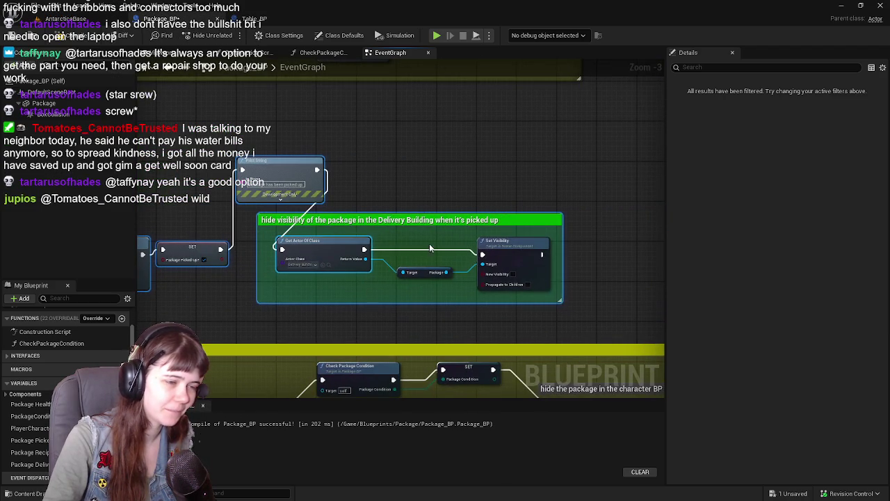
pyautogui.moveTo(577, 304); pyautogui.dragTo(576, 303)
pyautogui.scroll(2, 449, 260)
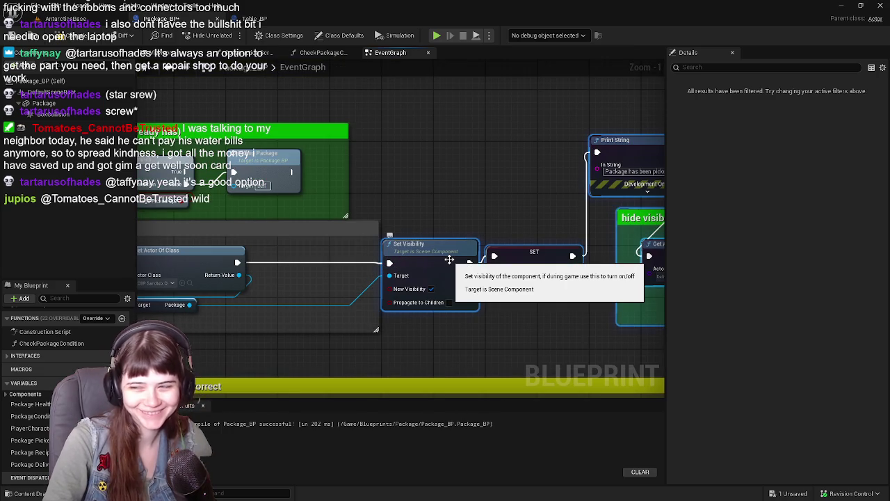
pyautogui.moveTo(449, 259)
pyautogui.mouseDown()
pyautogui.moveTo(364, 253)
pyautogui.moveTo(324, 260)
pyautogui.moveTo(560, 254)
pyautogui.moveTo(463, 261)
pyautogui.moveTo(517, 229)
pyautogui.moveTo(445, 240)
pyautogui.moveTo(523, 257)
pyautogui.mouseUp()
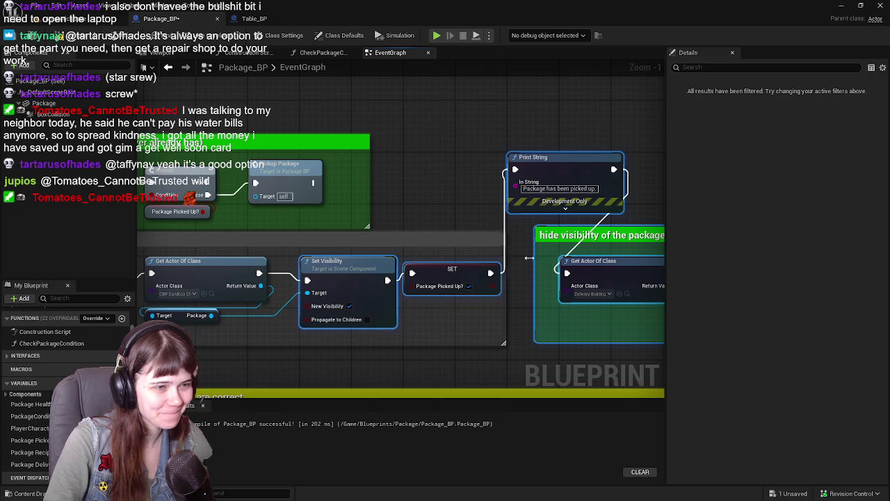
pyautogui.scroll(-1, 436, 204)
pyautogui.moveTo(436, 204)
pyautogui.mouseDown()
pyautogui.moveTo(511, 238)
pyautogui.moveTo(567, 243)
pyautogui.moveTo(286, 209)
pyautogui.moveTo(285, 151)
pyautogui.moveTo(286, 208)
pyautogui.mouseUp()
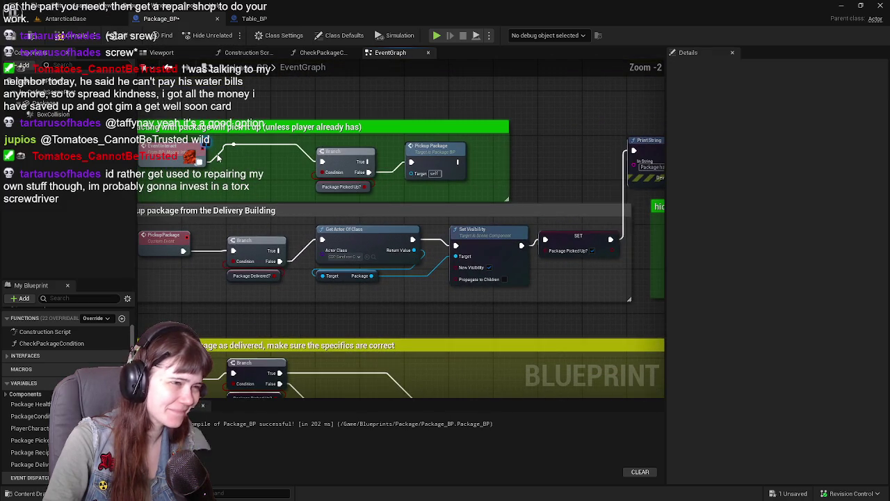
pyautogui.click(12, 37)
pyautogui.click(78, 22)
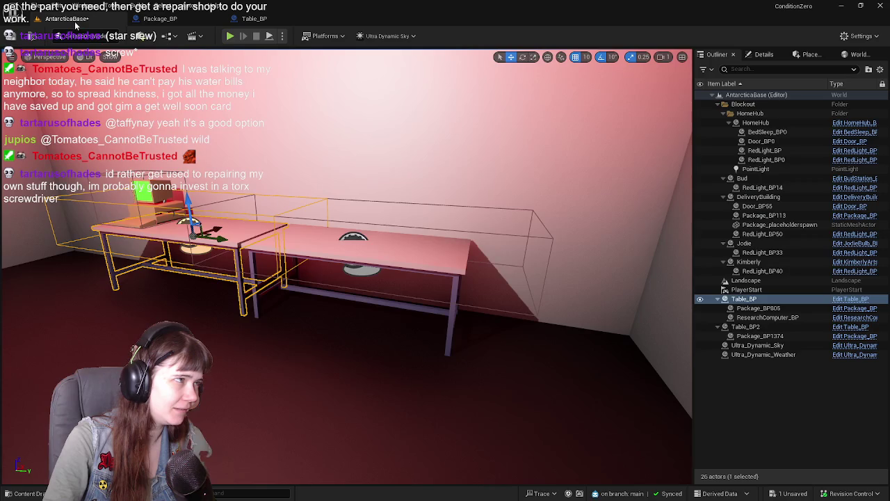
# Start play-testing and run up the snowy canyon to grab the package in the red-lit structure
pyautogui.hotkey('alt', 'p')
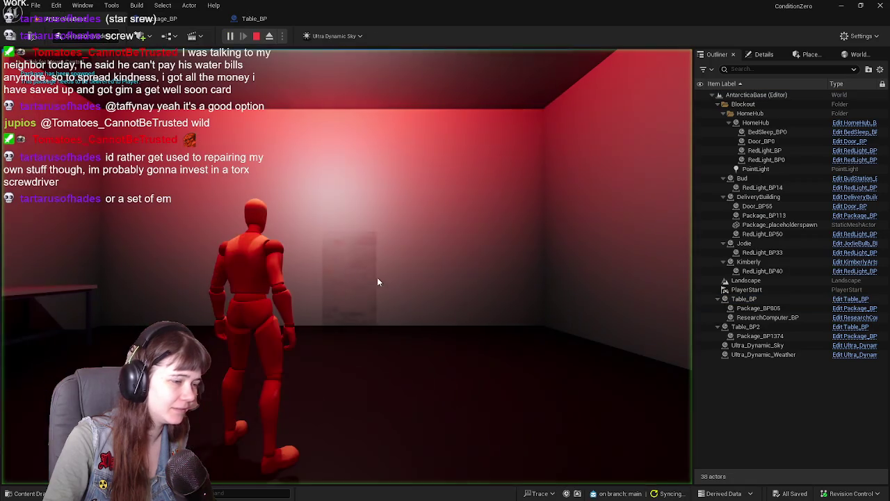
pyautogui.press('w')
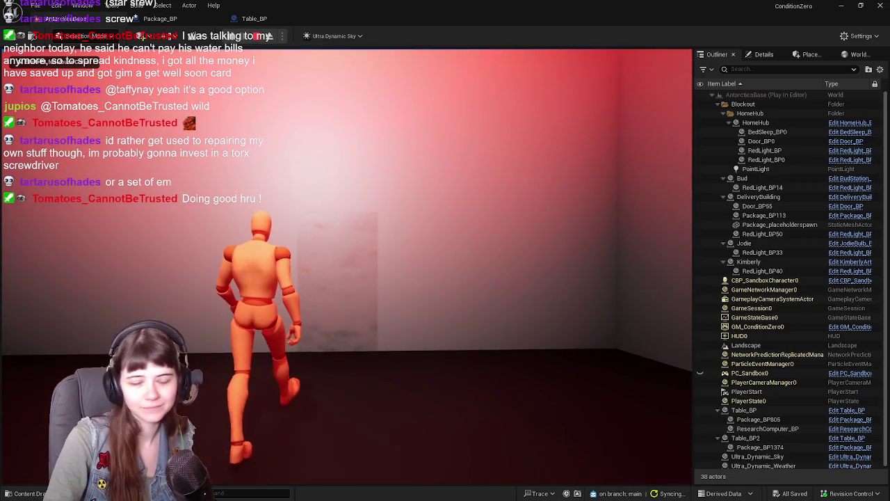
pyautogui.press('w')
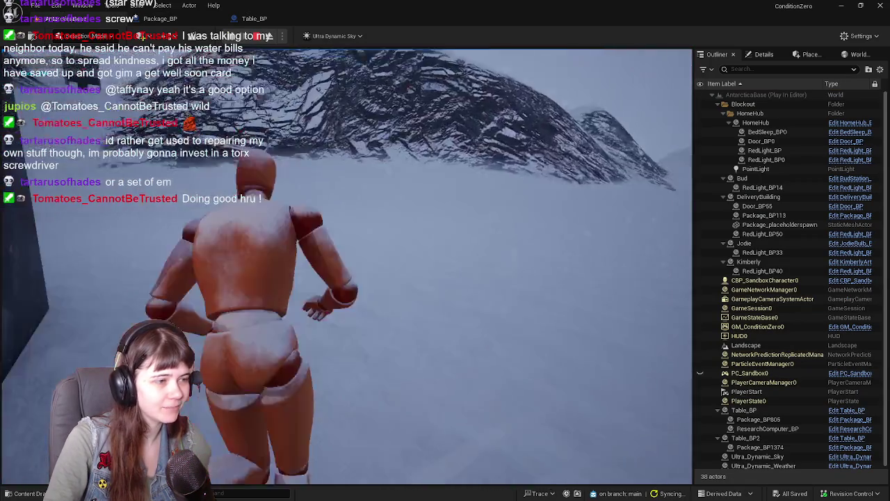
pyautogui.press('w')
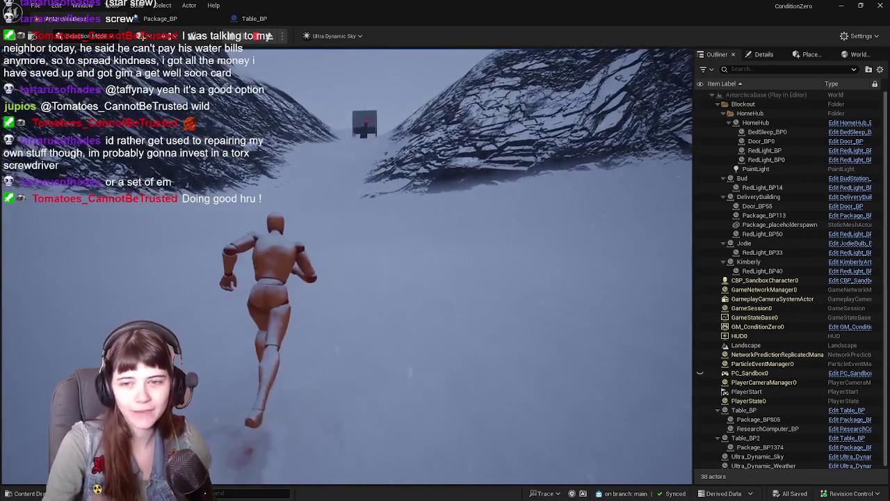
pyautogui.press('w')
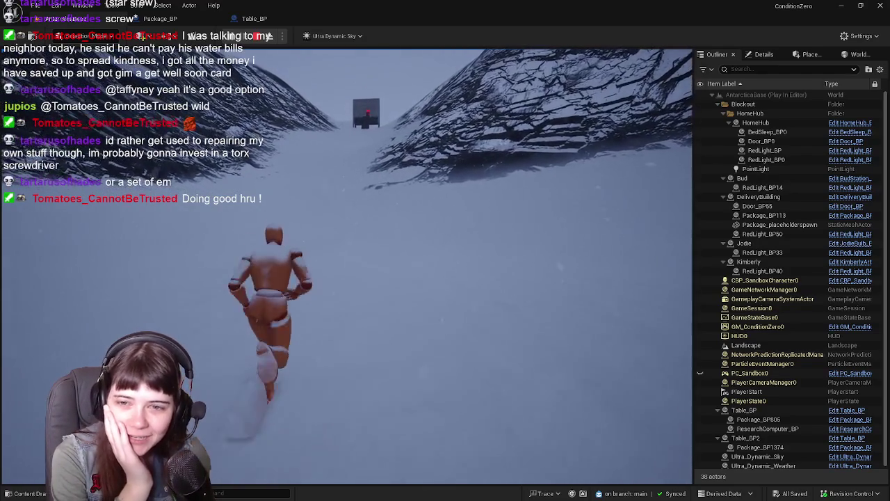
pyautogui.press('w')
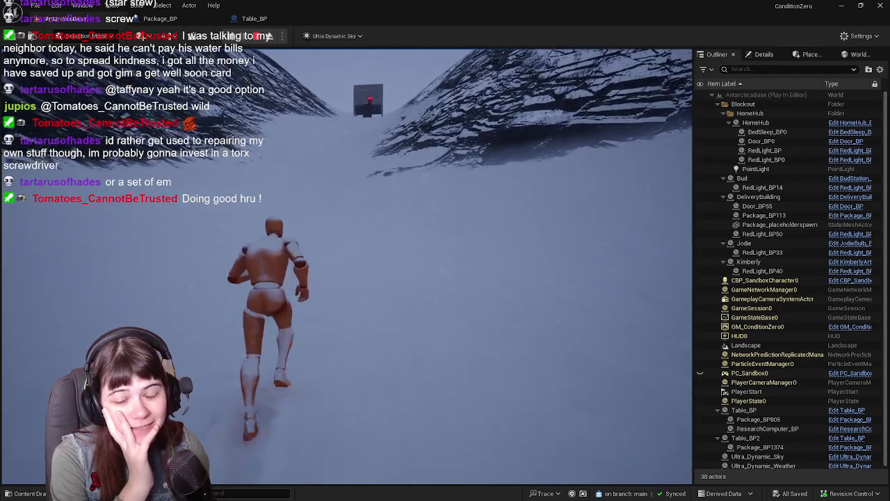
pyautogui.press('w')
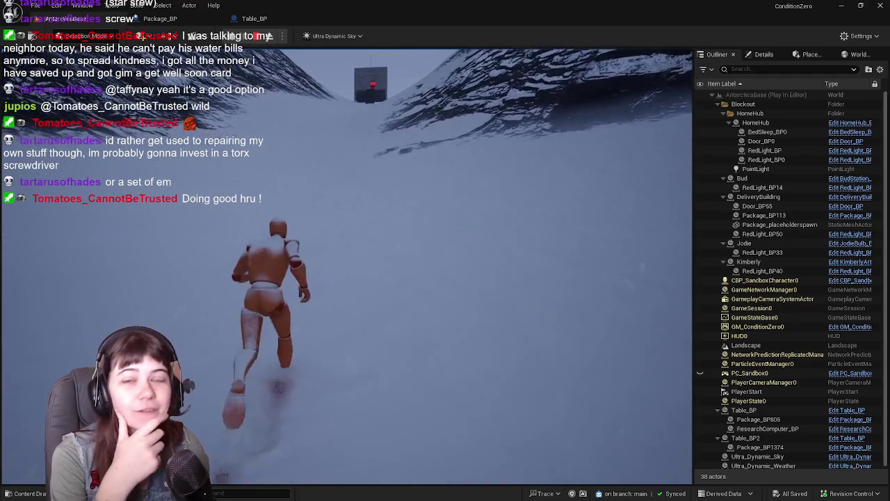
pyautogui.press('w')
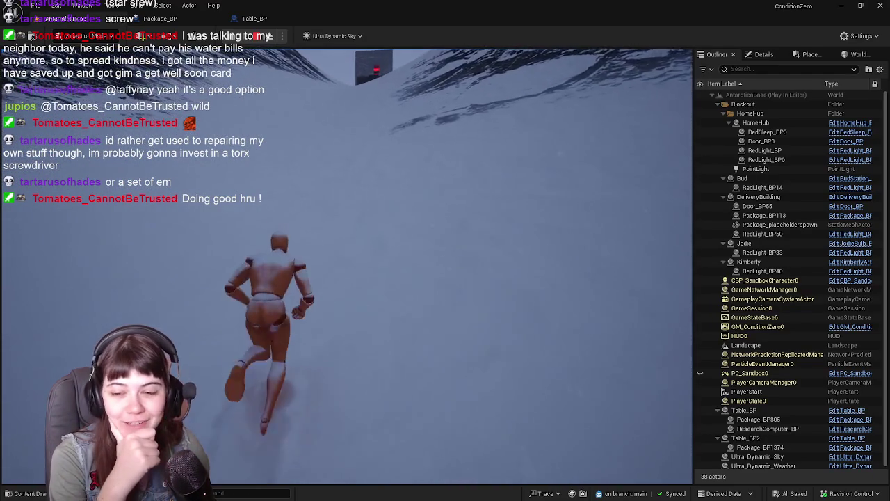
pyautogui.press('w')
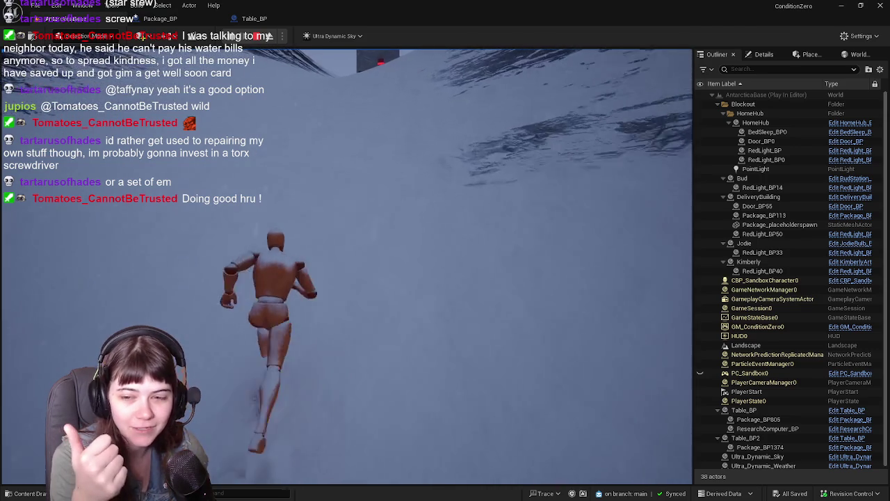
pyautogui.press('w')
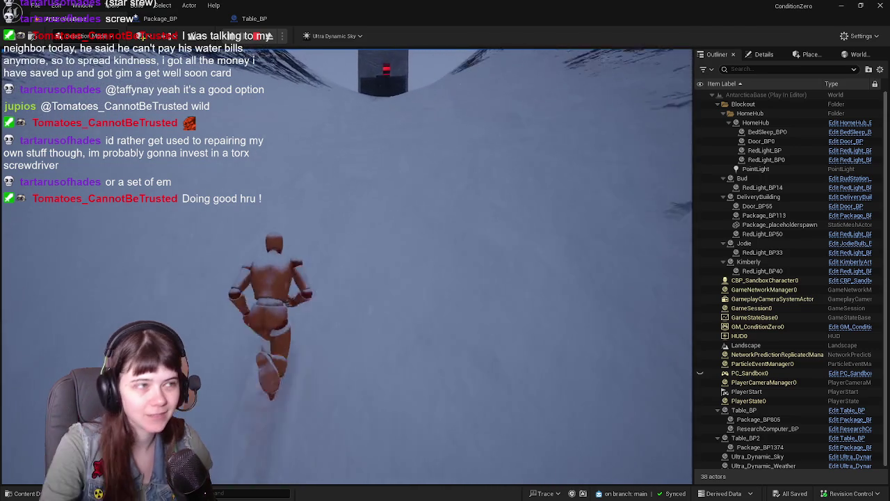
pyautogui.press('w')
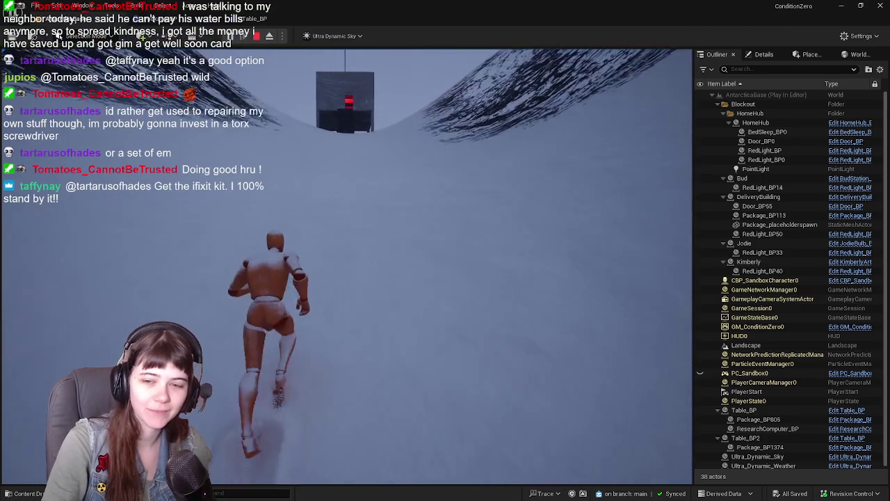
pyautogui.press('w')
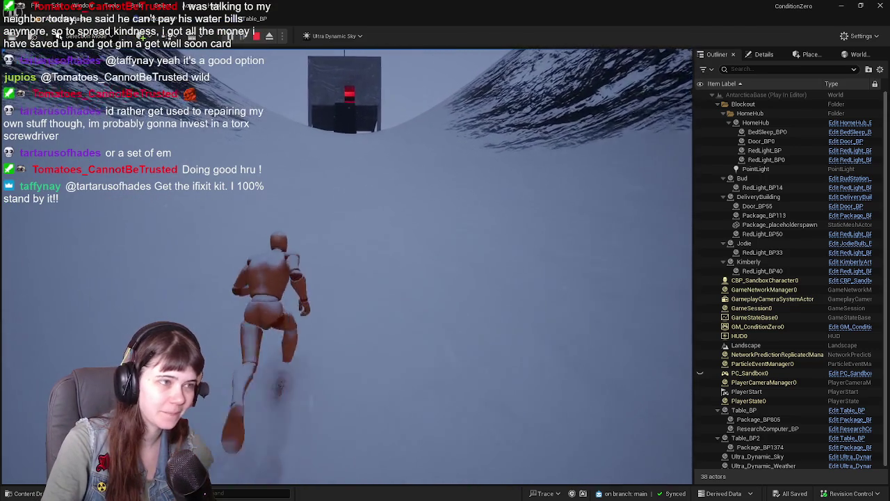
pyautogui.press('w')
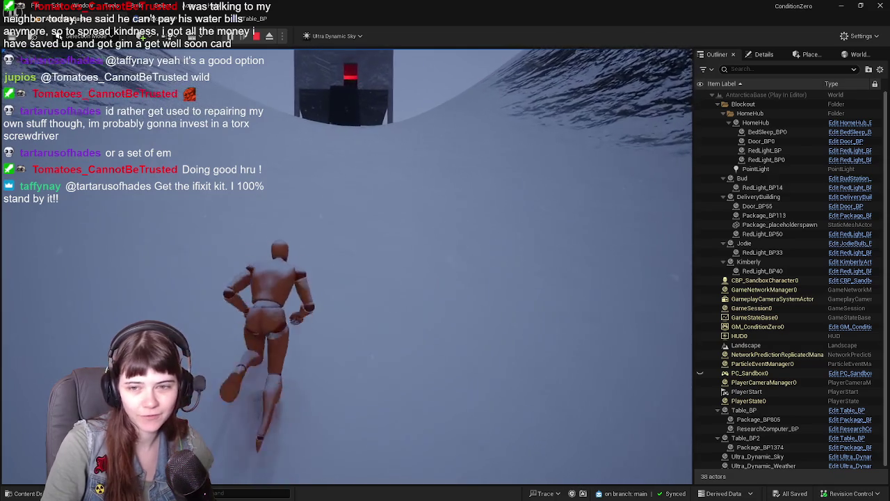
pyautogui.press('w')
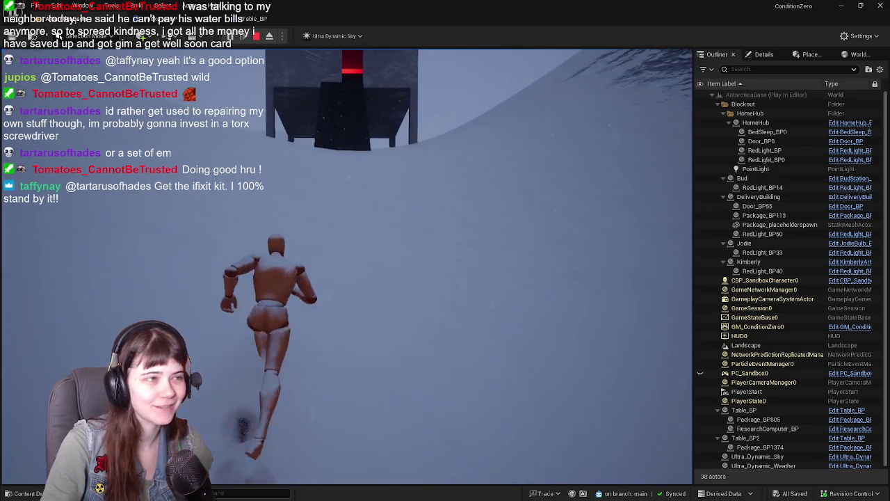
pyautogui.press('w')
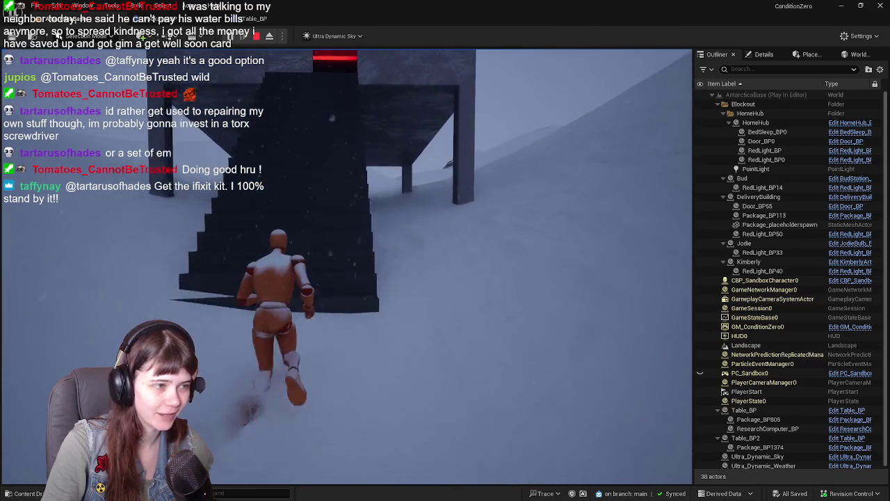
pyautogui.press('w')
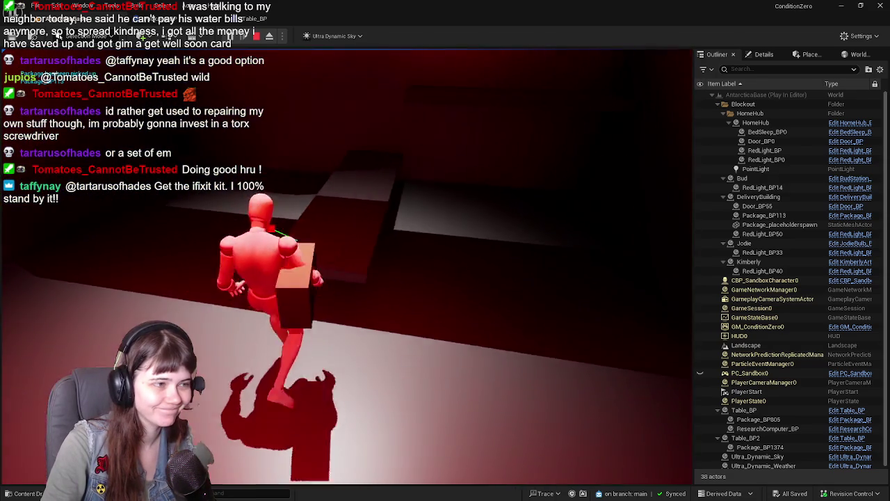
# Carry the package across the snow to the delivery room's tables, then stop and reopen Package_BP
pyautogui.press('w')
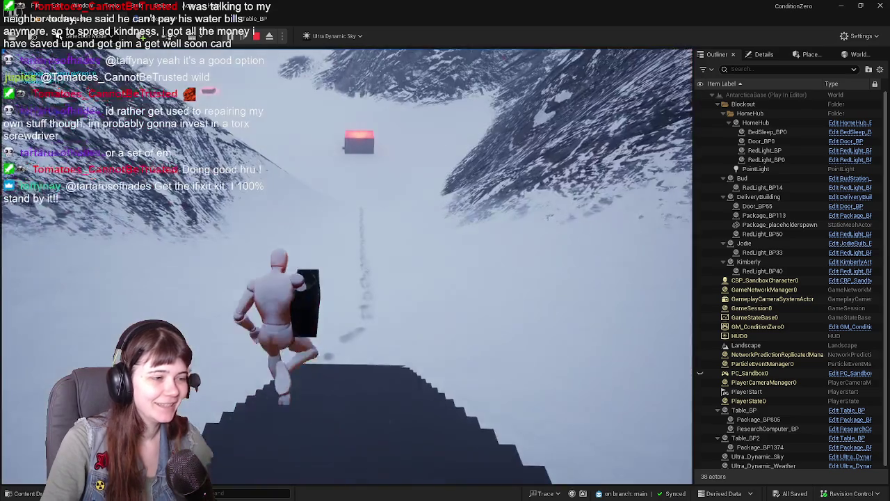
pyautogui.press('w')
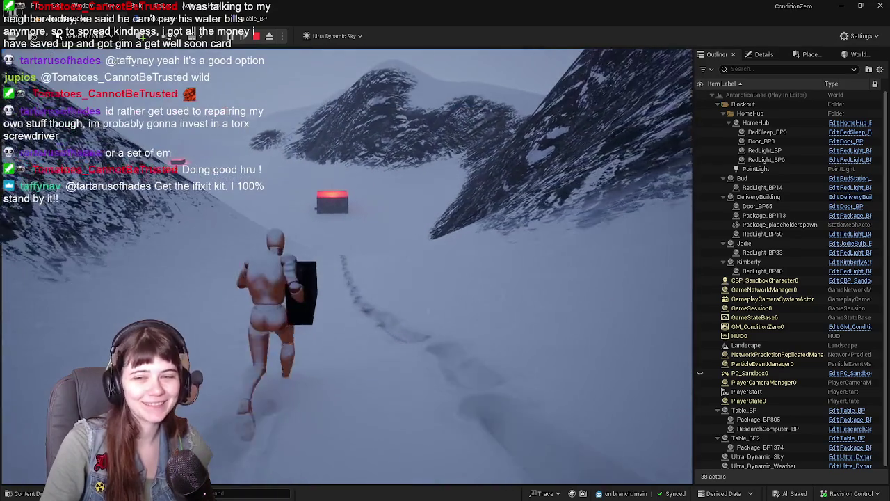
pyautogui.press('w')
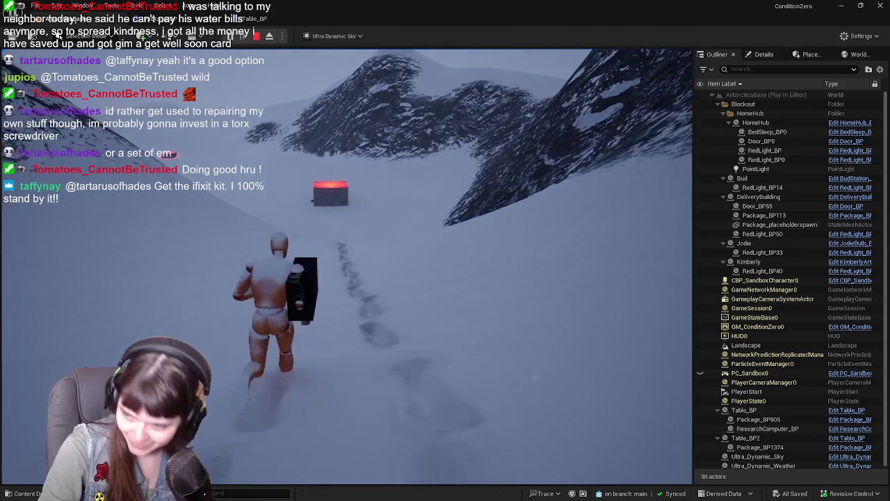
pyautogui.press('w')
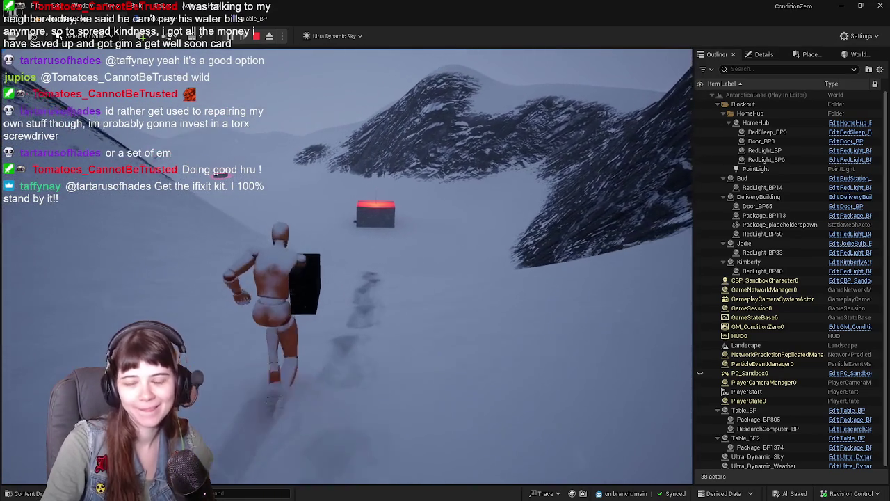
pyautogui.press('w')
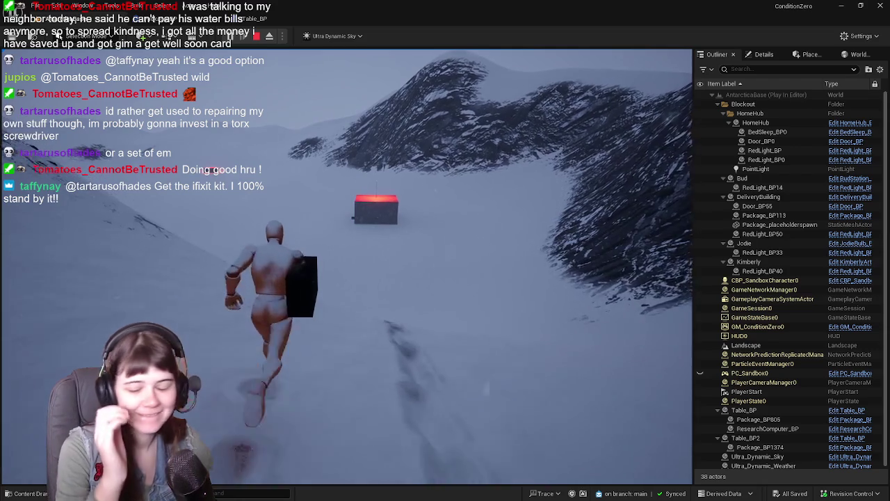
pyautogui.press('w')
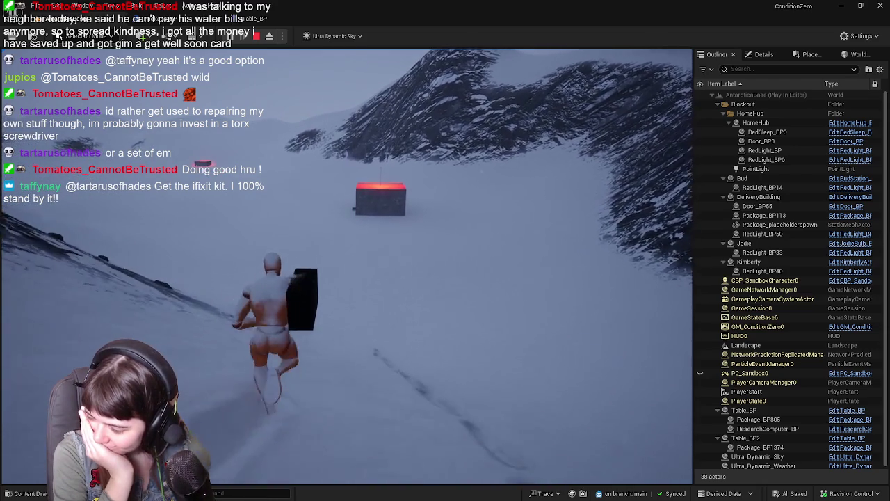
pyautogui.press('w')
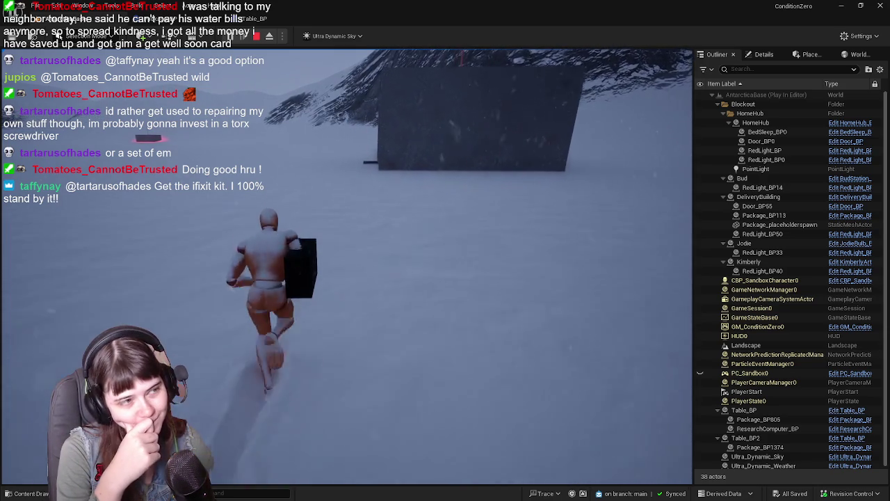
pyautogui.press('w')
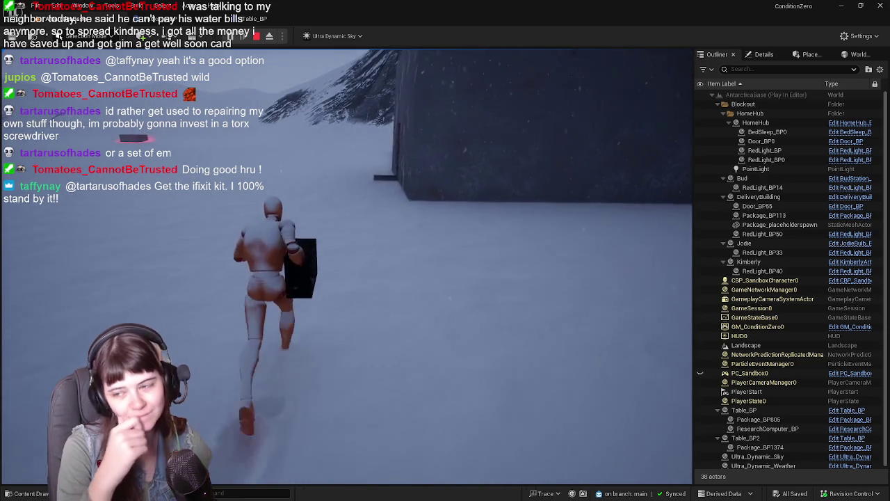
pyautogui.press('w')
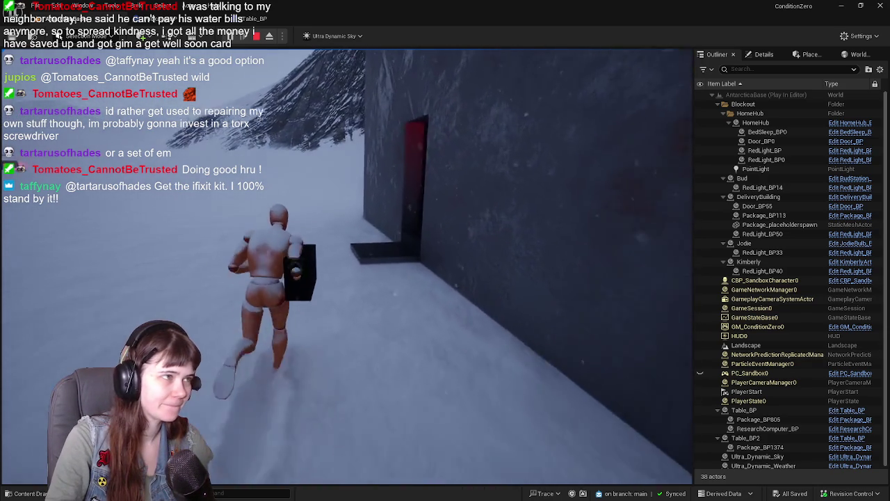
pyautogui.press('w')
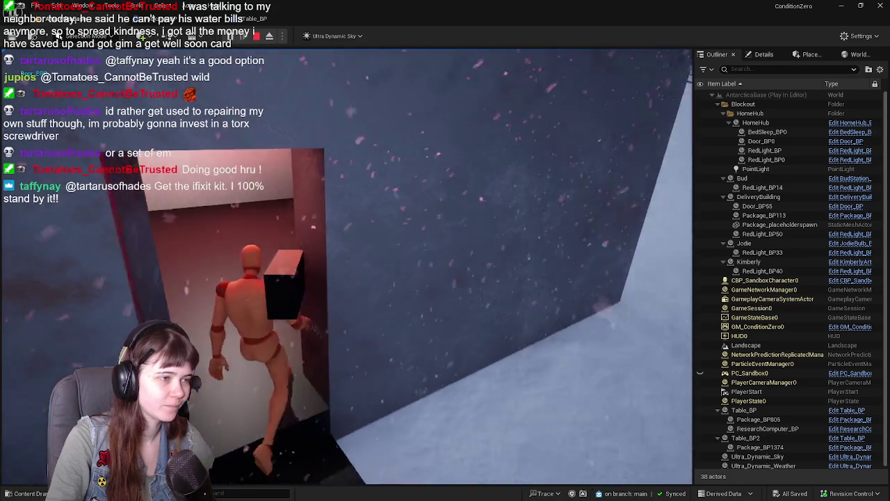
pyautogui.press('w')
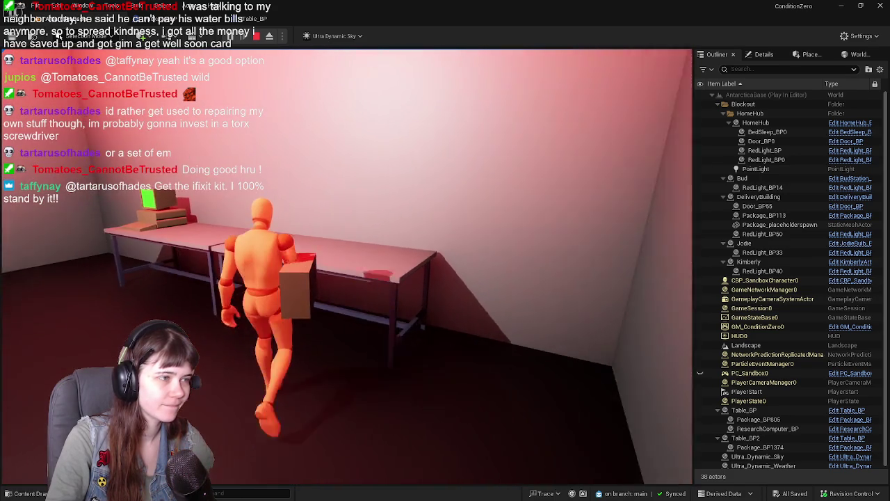
pyautogui.press('w')
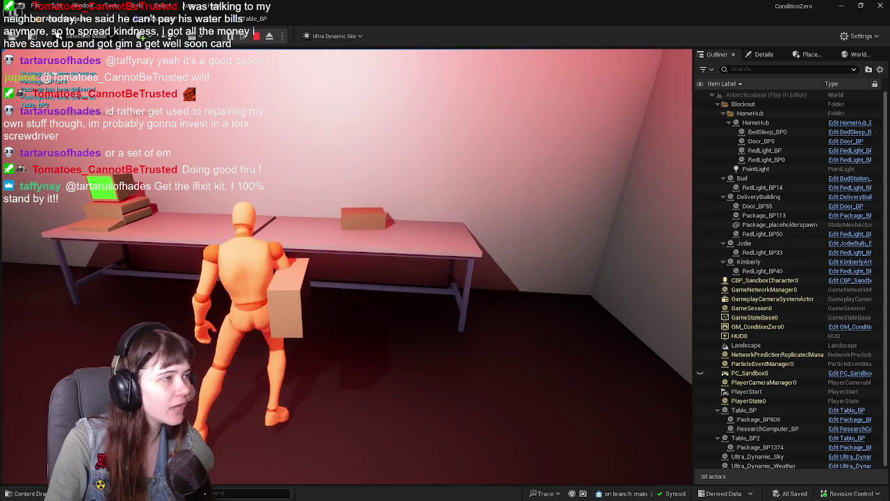
pyautogui.press('Escape')
pyautogui.click(179, 21)
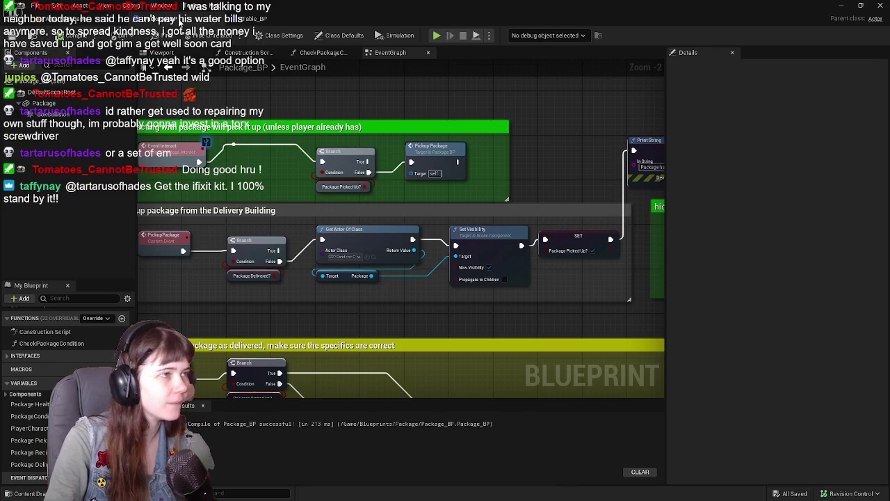
# Pan to the Deliver Package section, change graph tab, and select the Package Delivered? Branch
pyautogui.moveTo(395, 286)
pyautogui.mouseDown()
pyautogui.moveTo(498, 180)
pyautogui.moveTo(459, 301)
pyautogui.mouseUp()
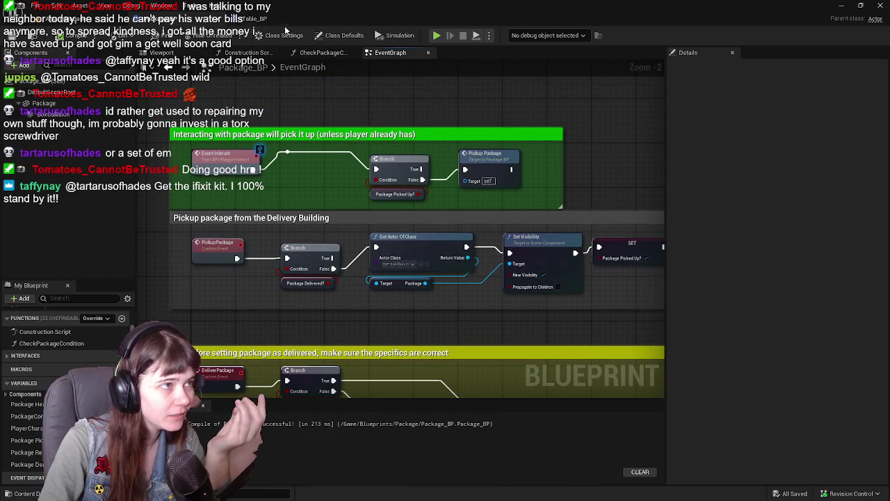
pyautogui.click(285, 20)
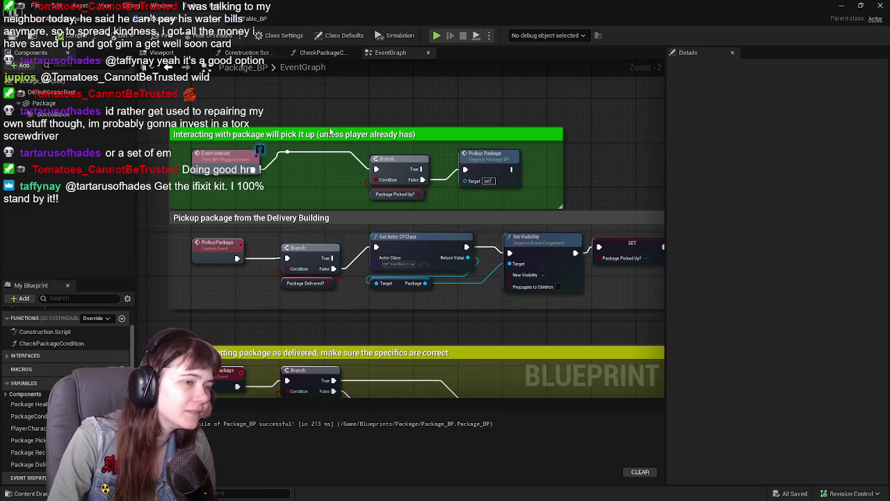
pyautogui.scroll(5, 311, 258)
pyautogui.moveTo(312, 259); pyautogui.dragTo(320, 252)
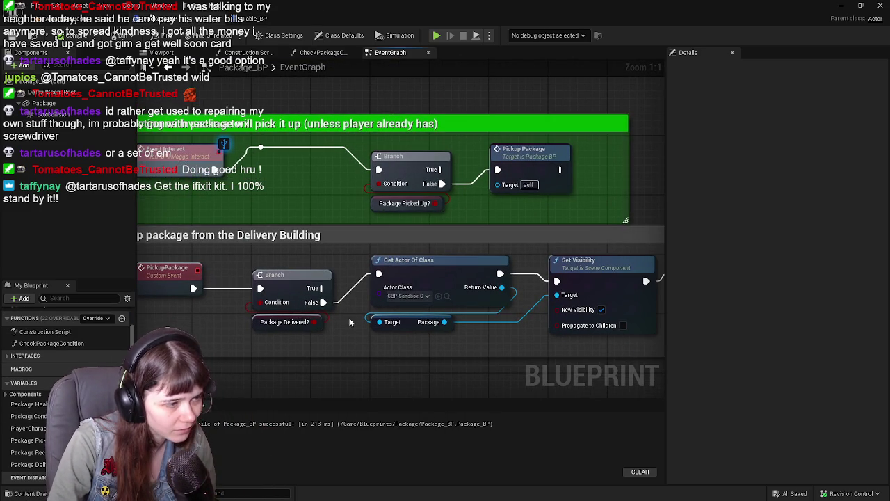
pyautogui.moveTo(351, 323); pyautogui.dragTo(323, 257)
pyautogui.scroll(-1, 316, 241)
pyautogui.scroll(-2, 316, 242)
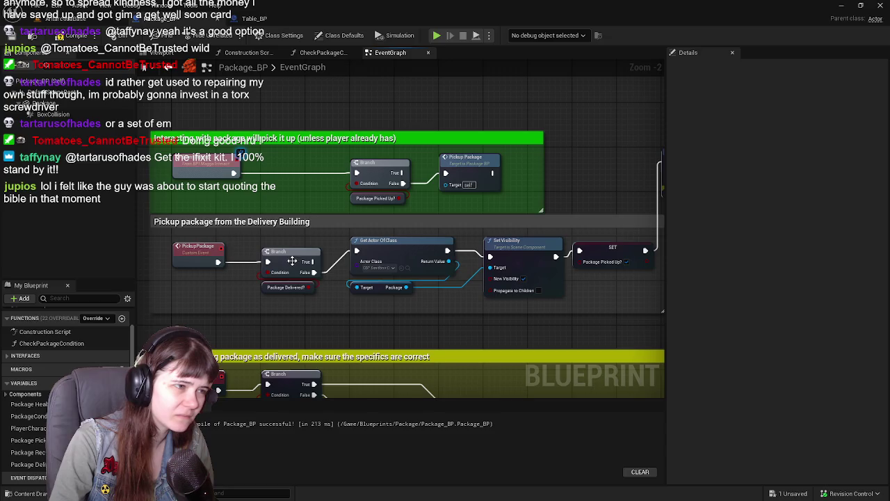
pyautogui.click(290, 261)
# Review the hide-the-package SET and Print String nodes, then open the Package Delivered? Branch's context menu
pyautogui.moveTo(455, 328); pyautogui.dragTo(380, 250)
pyautogui.scroll(1, 381, 251)
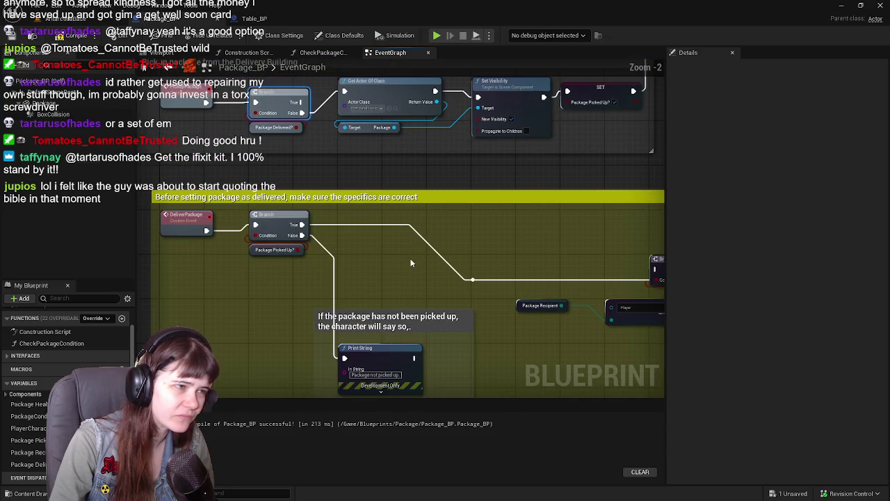
pyautogui.moveTo(491, 276); pyautogui.dragTo(301, 210)
pyautogui.moveTo(526, 234); pyautogui.dragTo(215, 254)
pyautogui.moveTo(588, 245); pyautogui.dragTo(217, 253)
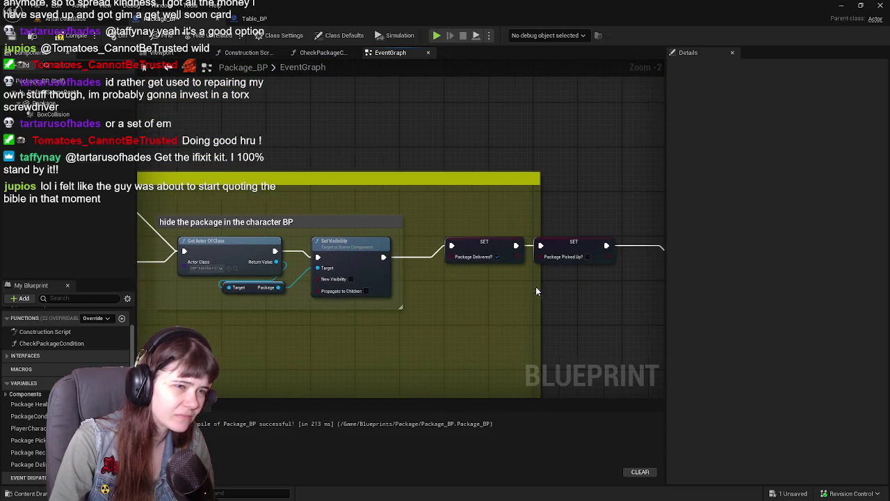
pyautogui.moveTo(542, 291); pyautogui.dragTo(392, 291)
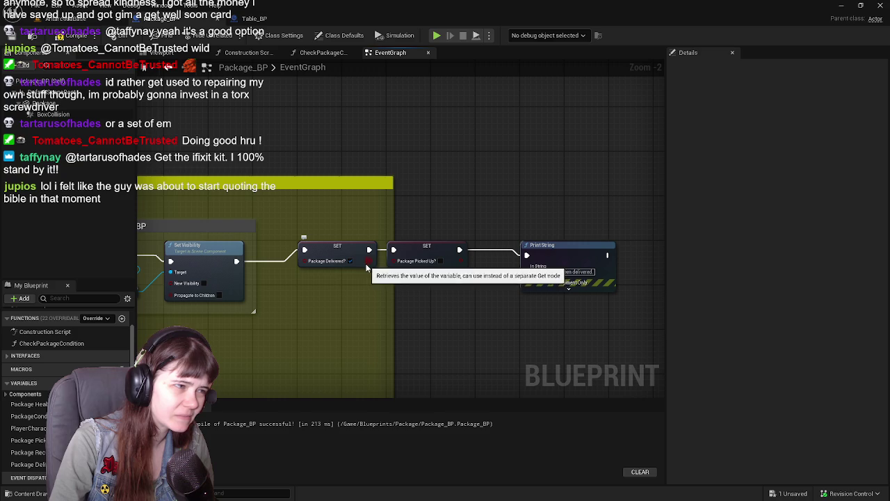
pyautogui.moveTo(324, 301); pyautogui.dragTo(520, 294)
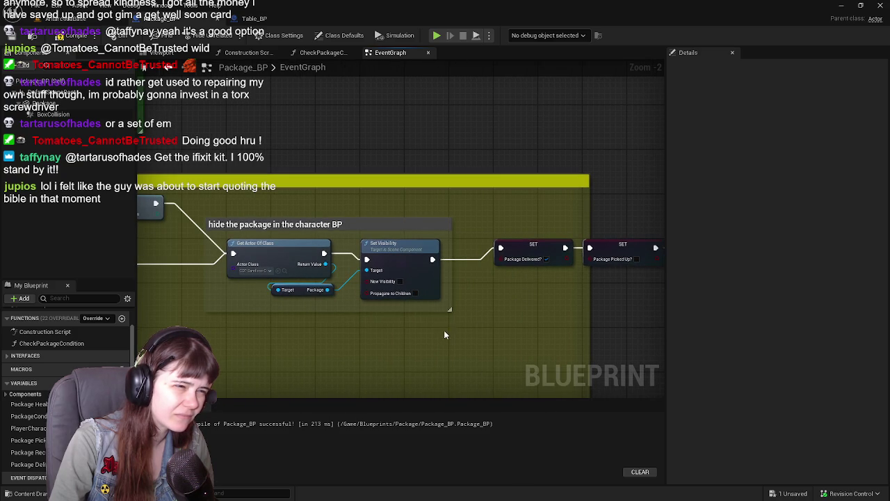
pyautogui.moveTo(220, 341)
pyautogui.mouseDown()
pyautogui.moveTo(587, 327)
pyautogui.moveTo(412, 324)
pyautogui.moveTo(505, 312)
pyautogui.moveTo(324, 318)
pyautogui.mouseUp()
pyautogui.moveTo(206, 327)
pyautogui.mouseDown()
pyautogui.moveTo(263, 310)
pyautogui.moveTo(402, 321)
pyautogui.moveTo(350, 225)
pyautogui.moveTo(518, 287)
pyautogui.moveTo(410, 285)
pyautogui.moveTo(544, 159)
pyautogui.moveTo(586, 211)
pyautogui.moveTo(624, 228)
pyautogui.mouseUp()
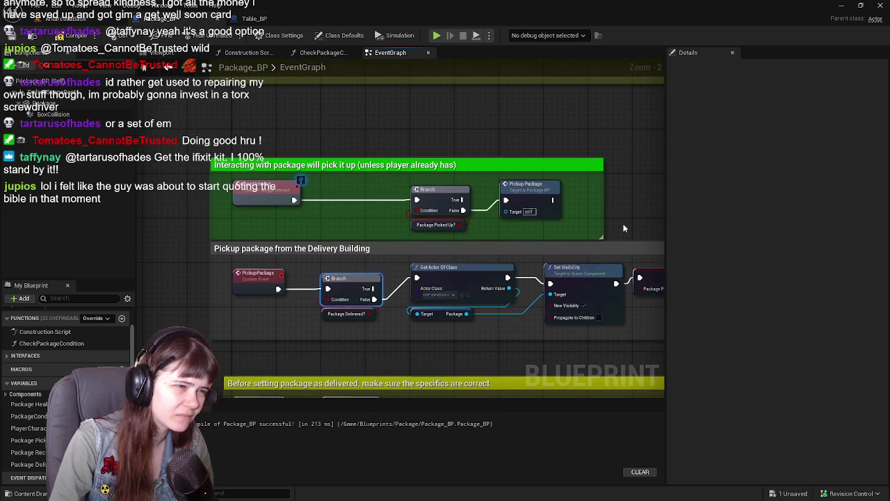
pyautogui.rightClick(438, 196)
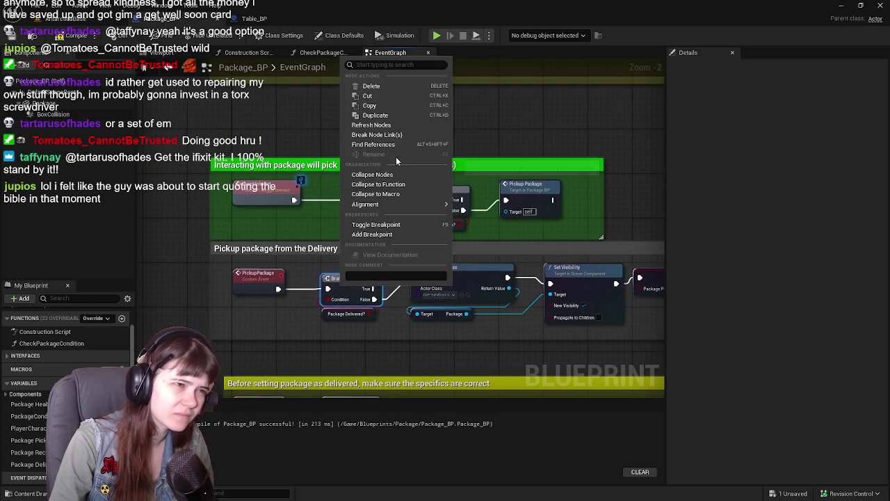
# Add a breakpoint on the Package Delivered? Branch, leaving the Package Picked Up? Branch unchanged
pyautogui.click(408, 235)
pyautogui.moveTo(605, 220)
pyautogui.mouseDown()
pyautogui.moveTo(523, 208)
pyautogui.moveTo(547, 229)
pyautogui.mouseUp()
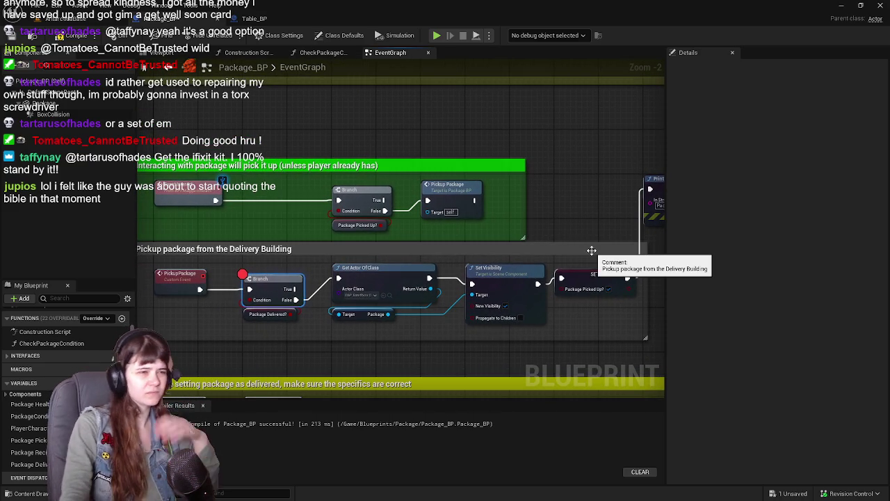
pyautogui.rightClick(370, 200)
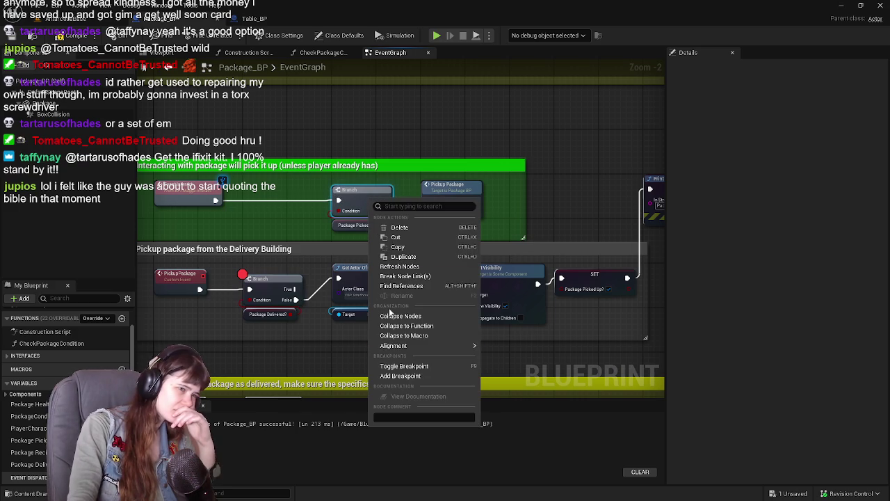
pyautogui.moveTo(466, 123)
pyautogui.mouseDown()
pyautogui.moveTo(463, 193)
pyautogui.moveTo(504, 357)
pyautogui.moveTo(462, 122)
pyautogui.moveTo(480, 132)
pyautogui.mouseUp()
# Look over the pickup and hide-visibility nodes, then return to the AntarcticaBase level
pyautogui.scroll(1, 536, 175)
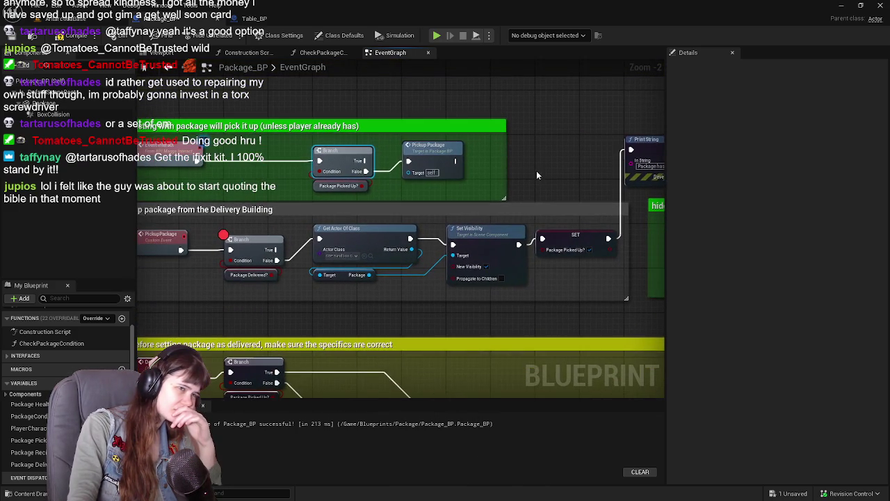
pyautogui.moveTo(343, 182); pyautogui.dragTo(373, 212)
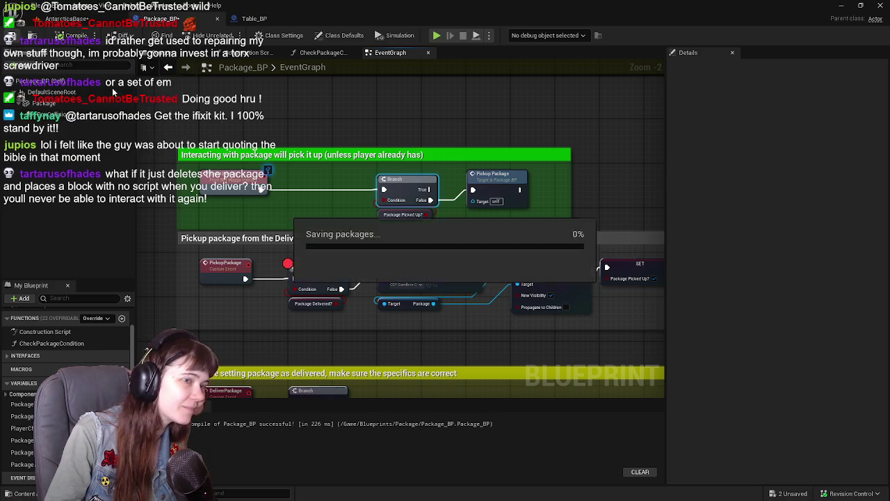
pyautogui.moveTo(649, 201); pyautogui.dragTo(500, 191)
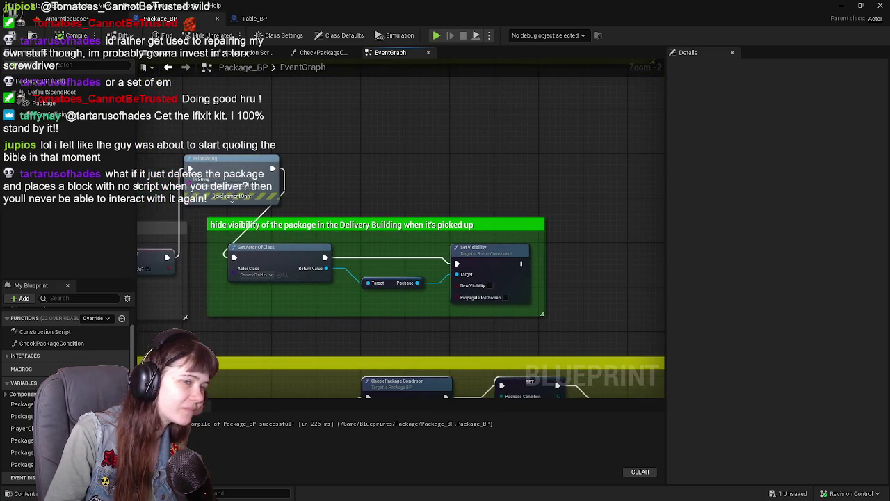
pyautogui.moveTo(128, 187)
pyautogui.mouseDown()
pyautogui.moveTo(269, 184)
pyautogui.moveTo(329, 216)
pyautogui.moveTo(235, 182)
pyautogui.moveTo(581, 164)
pyautogui.mouseUp()
pyautogui.click(104, 20)
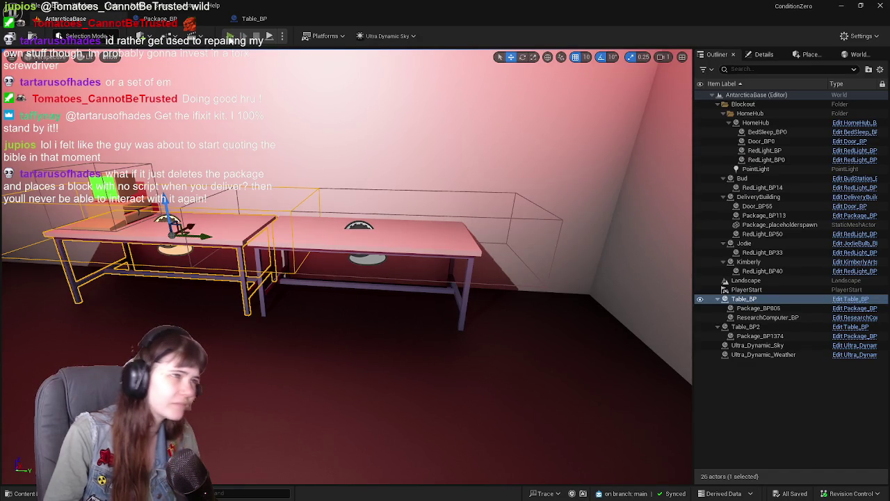
# Run a quick play test, then open the GM_ConditionZero blueprint from the Content Drawer
pyautogui.hotkey('alt', 'p')
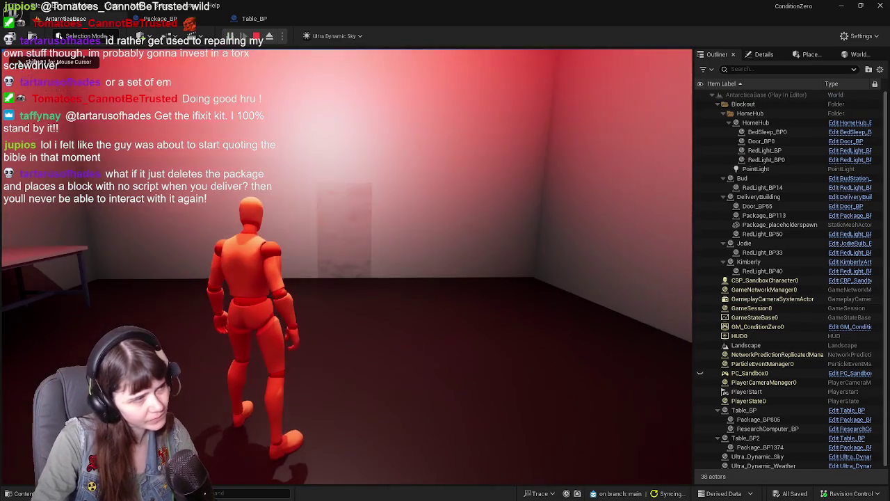
pyautogui.press('Escape')
pyautogui.click(23, 493)
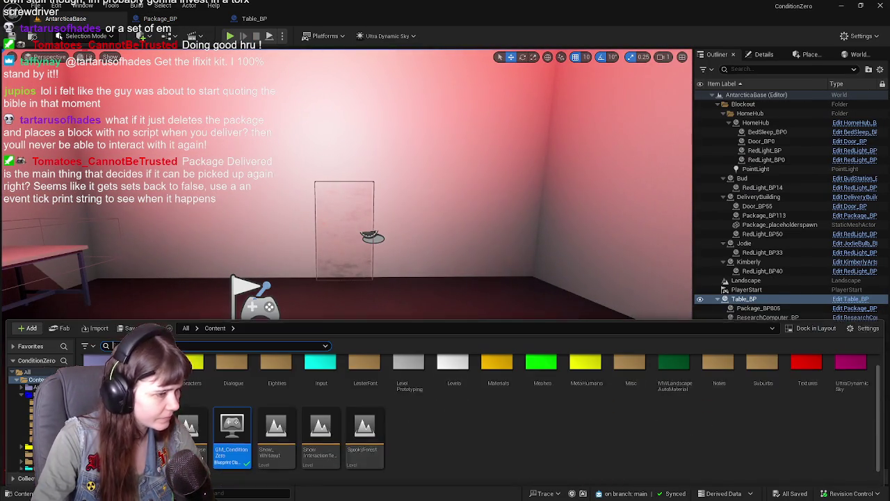
pyautogui.doubleClick(282, 373)
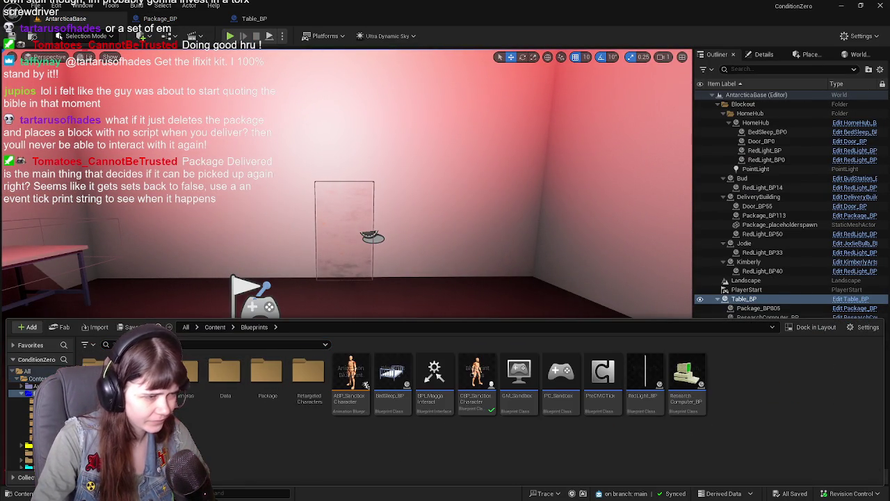
pyautogui.click(219, 327)
pyautogui.doubleClick(249, 423)
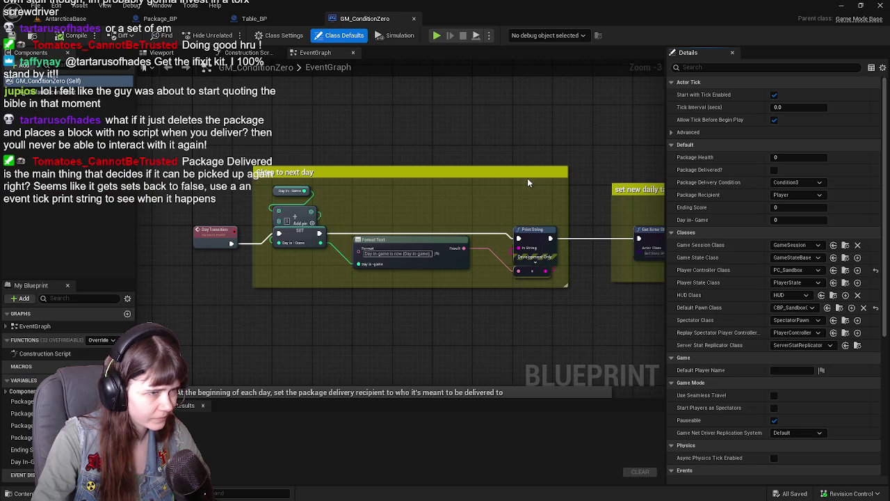
# Pan through the package delivery, daily task, Package Delivered? and Print String nodes
pyautogui.moveTo(527, 182)
pyautogui.mouseDown()
pyautogui.moveTo(351, 281)
pyautogui.moveTo(253, 303)
pyautogui.moveTo(306, 286)
pyautogui.moveTo(285, 263)
pyautogui.moveTo(285, 184)
pyautogui.moveTo(327, 235)
pyautogui.mouseUp()
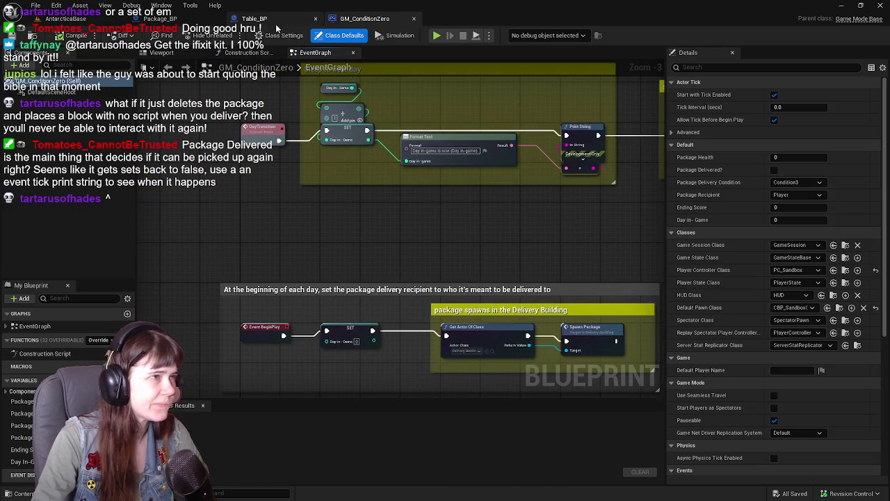
pyautogui.moveTo(440, 284)
pyautogui.mouseDown()
pyautogui.moveTo(363, 64)
pyautogui.moveTo(358, 78)
pyautogui.moveTo(509, 276)
pyautogui.moveTo(440, 182)
pyautogui.moveTo(344, 209)
pyautogui.moveTo(72, 182)
pyautogui.moveTo(379, 177)
pyautogui.moveTo(339, 168)
pyautogui.moveTo(386, 250)
pyautogui.mouseUp()
pyautogui.moveTo(527, 231); pyautogui.dragTo(290, 227)
pyautogui.moveTo(506, 230)
pyautogui.mouseDown()
pyautogui.moveTo(255, 240)
pyautogui.moveTo(359, 241)
pyautogui.mouseUp()
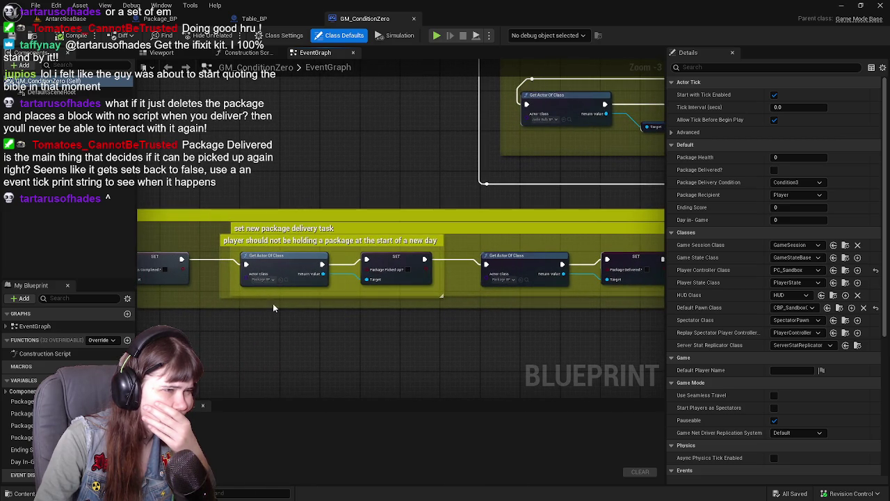
pyautogui.moveTo(337, 329)
pyautogui.mouseDown()
pyautogui.moveTo(521, 327)
pyautogui.moveTo(312, 317)
pyautogui.moveTo(307, 282)
pyautogui.moveTo(340, 318)
pyautogui.moveTo(285, 179)
pyautogui.mouseUp()
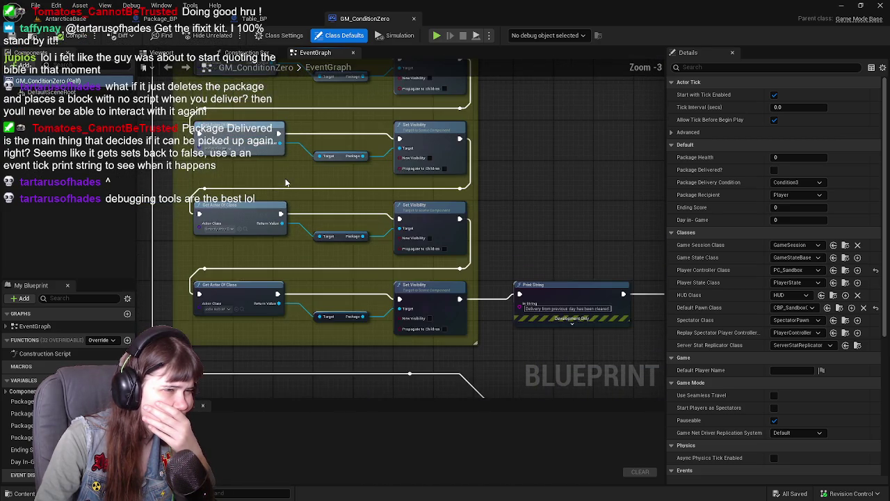
pyautogui.moveTo(245, 212); pyautogui.dragTo(333, 232)
# Save the blueprints, return to the AntarcticaBase level and start a play test
pyautogui.hotkey('ctrl', 's')
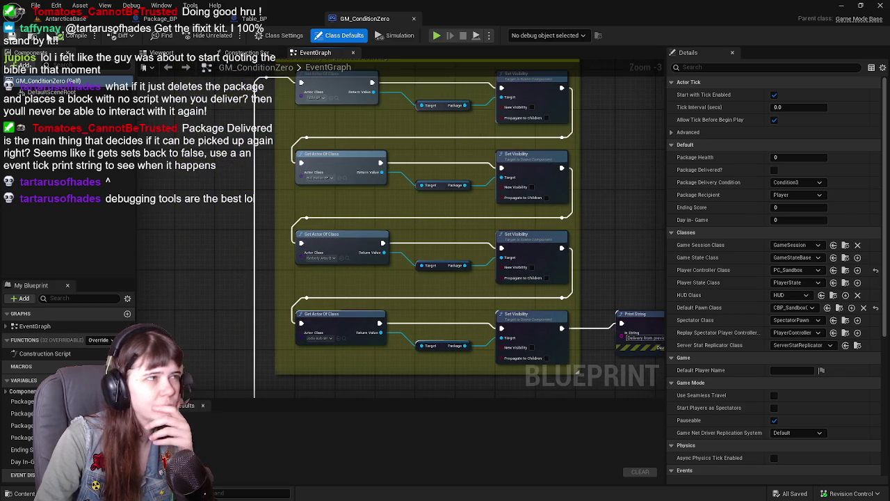
pyautogui.click(77, 19)
pyautogui.click(229, 35)
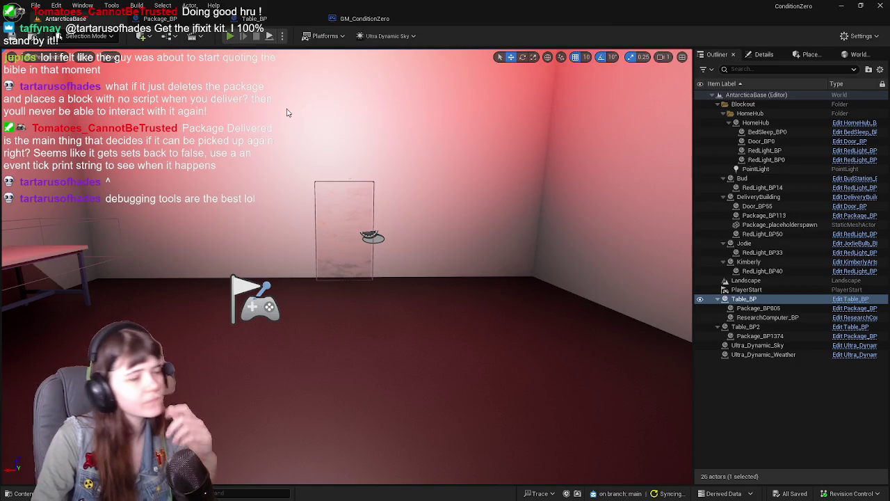
# Run the mannequin out the door, across the snowy valley and upstairs to the package, then try picking it up
pyautogui.press('w')
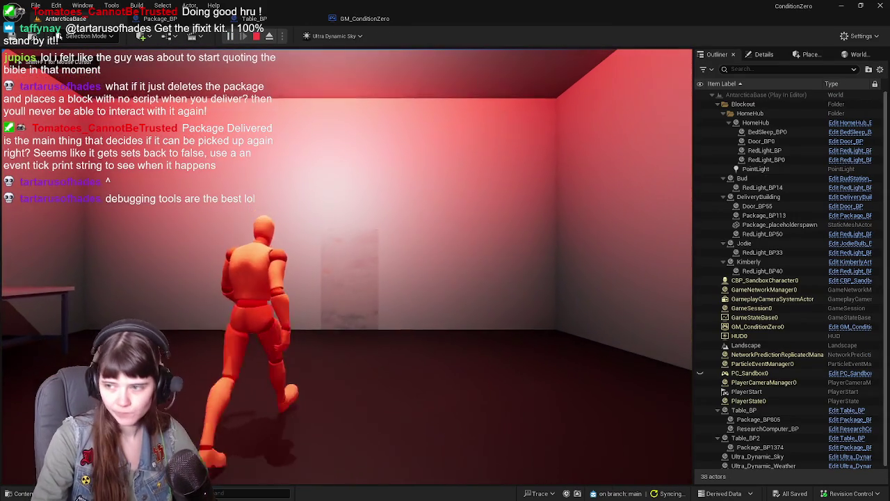
pyautogui.press('e')
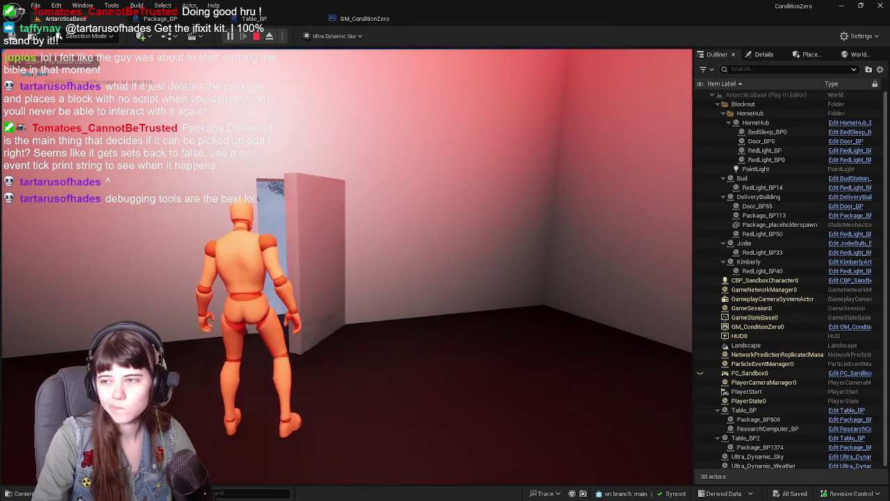
pyautogui.press('w')
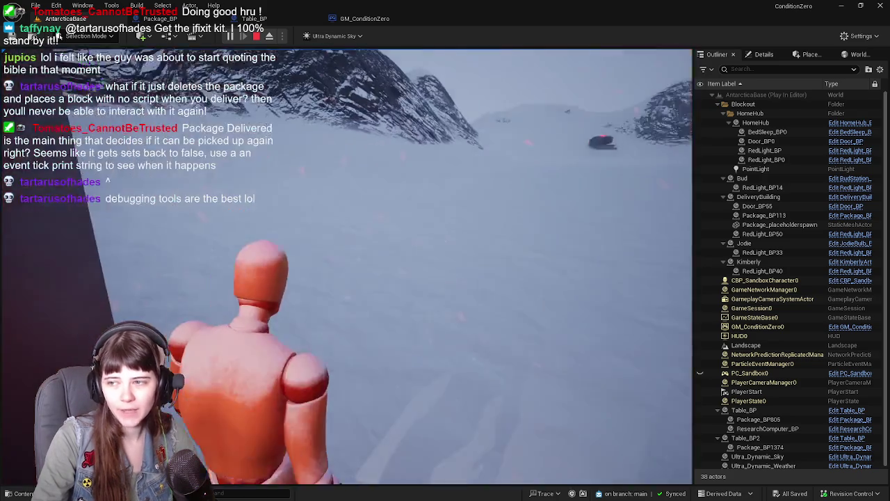
pyautogui.press('w')
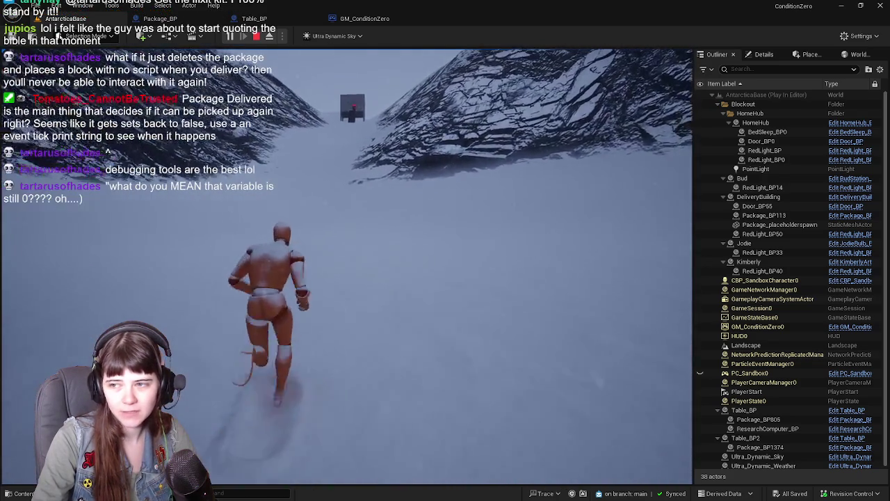
pyautogui.press('w')
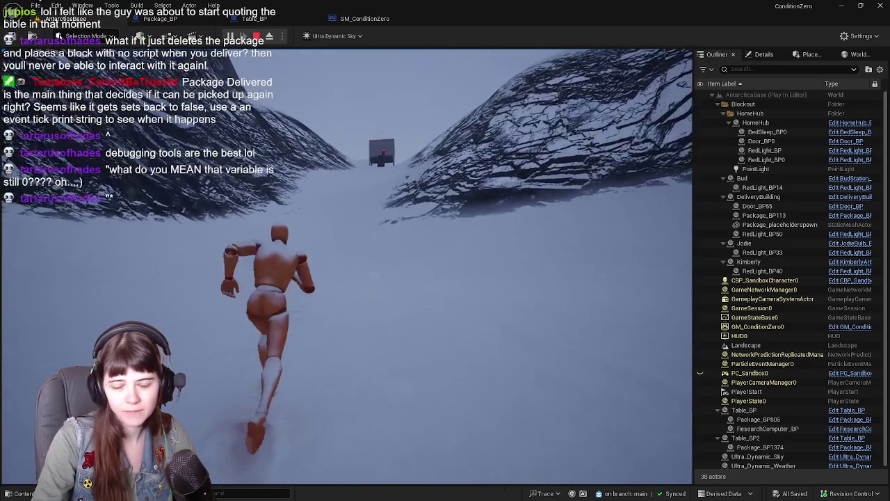
pyautogui.press('w')
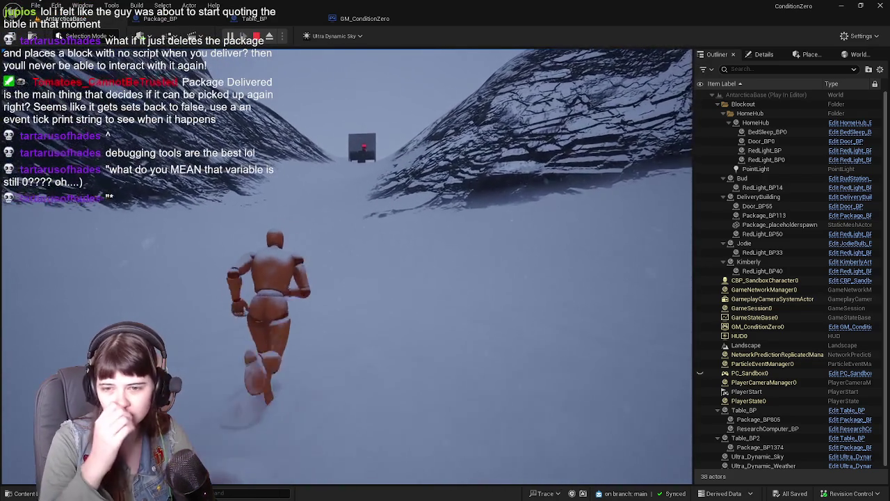
pyautogui.press('w')
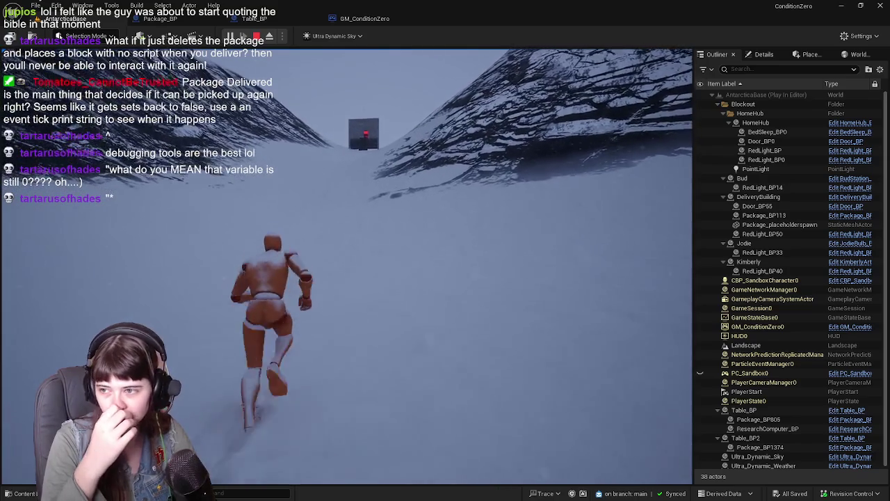
pyautogui.press('w')
pyautogui.press('w')
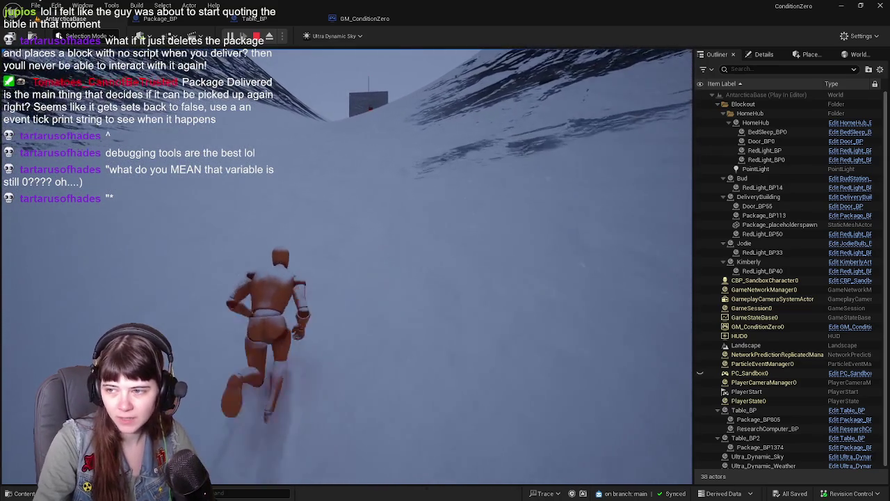
pyautogui.press('w')
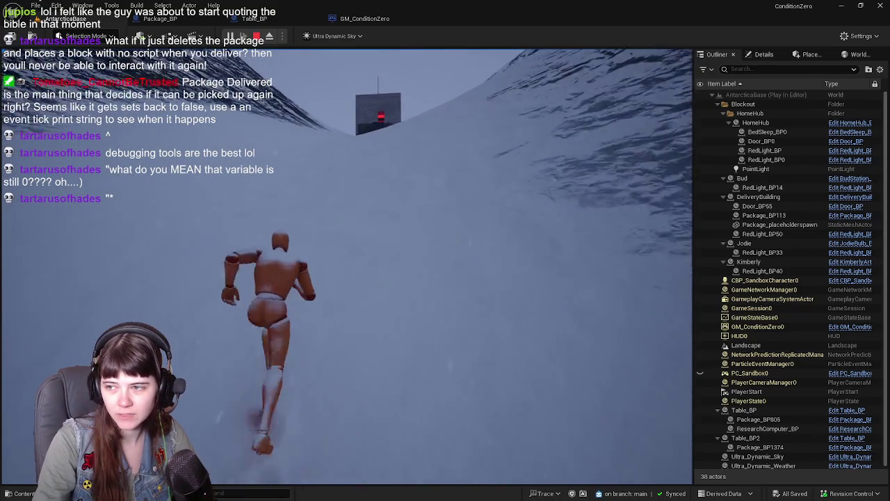
pyautogui.press('w')
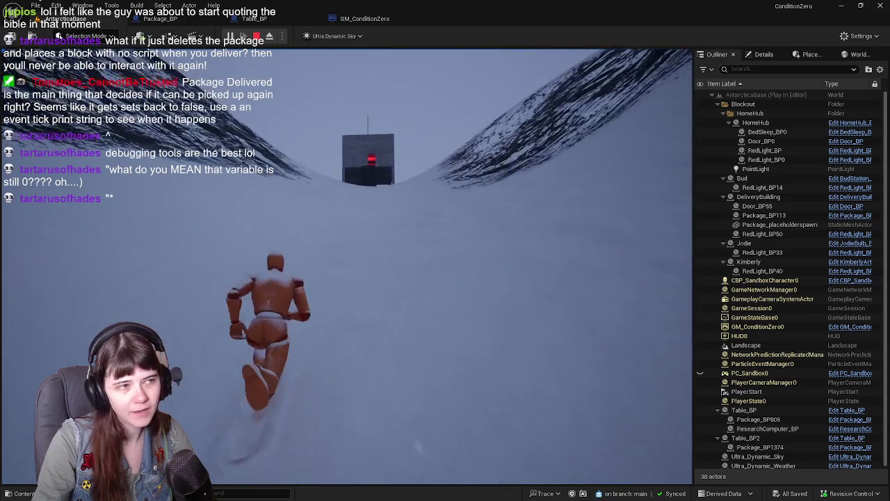
pyautogui.press('w')
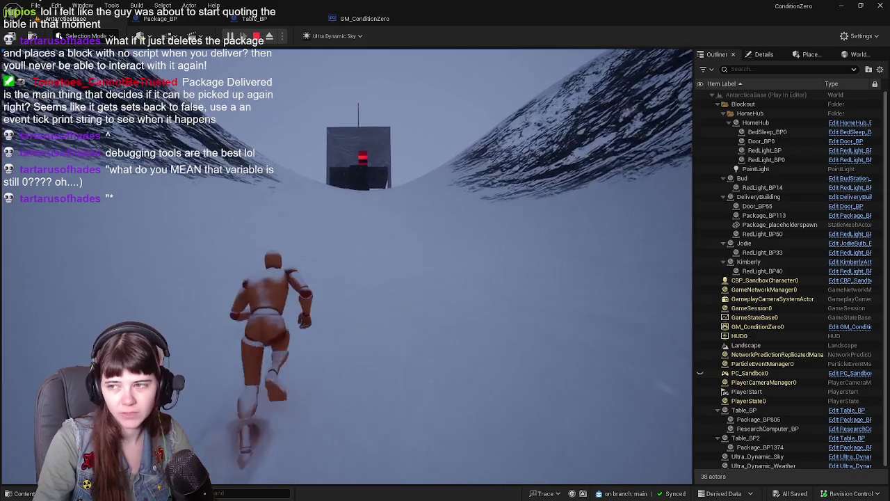
pyautogui.press('w')
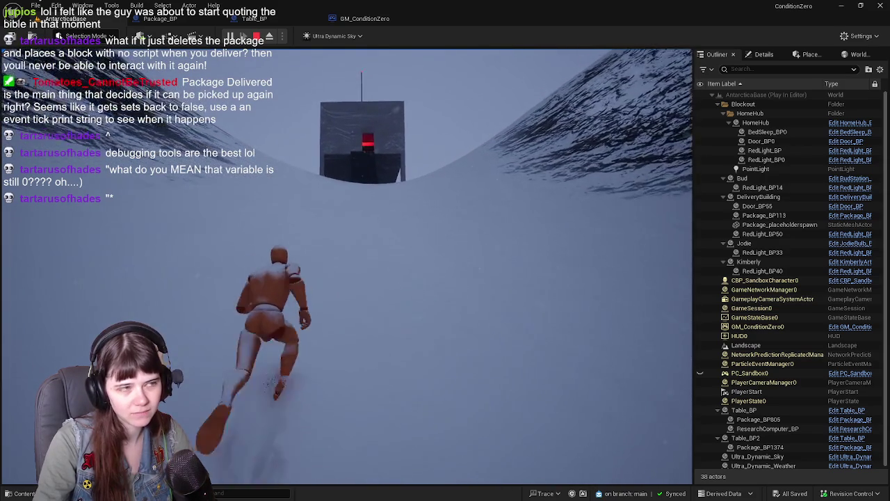
pyautogui.press('w')
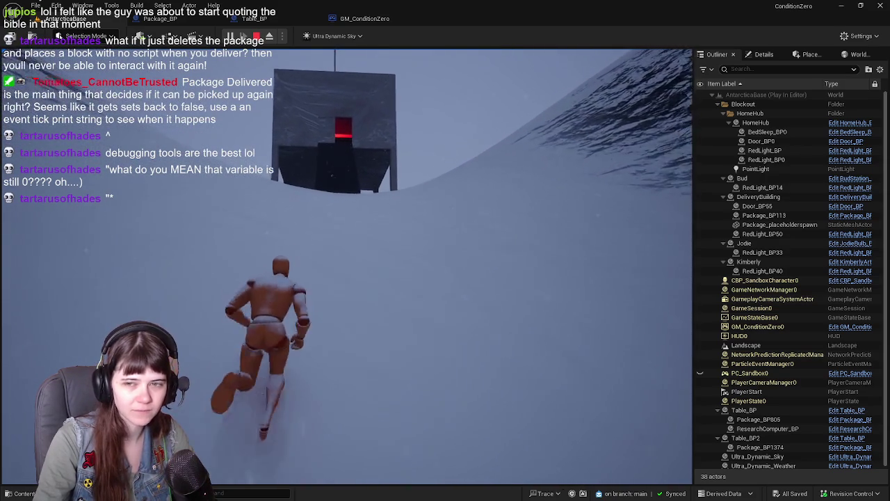
pyautogui.press('w')
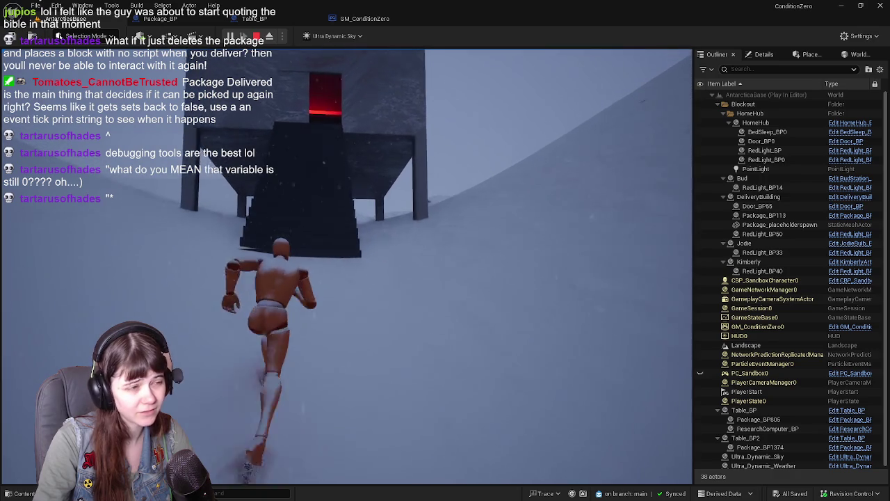
pyautogui.press('w')
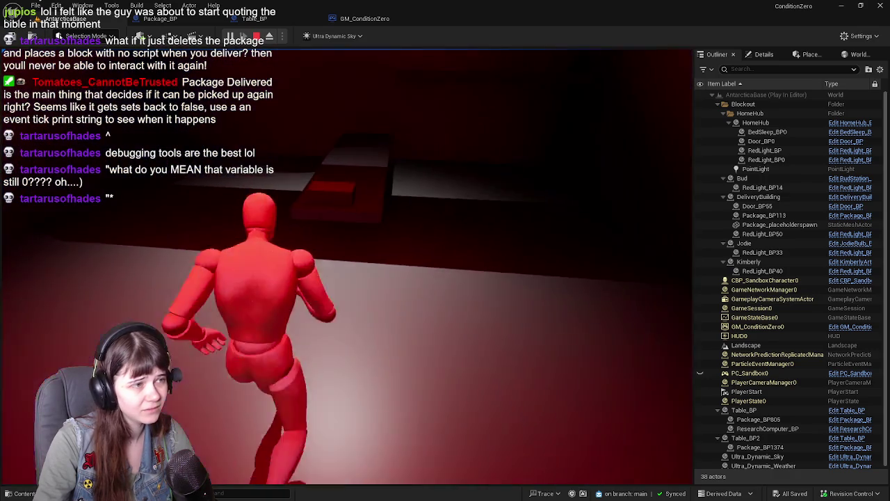
pyautogui.press('e')
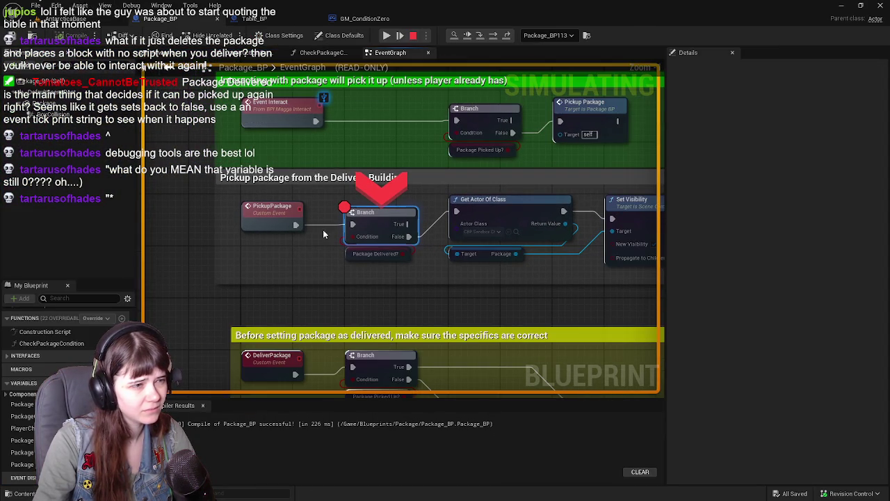
# Resume from the breakpoint and carry the package out across the snow, jumping along the way
pyautogui.click(387, 36)
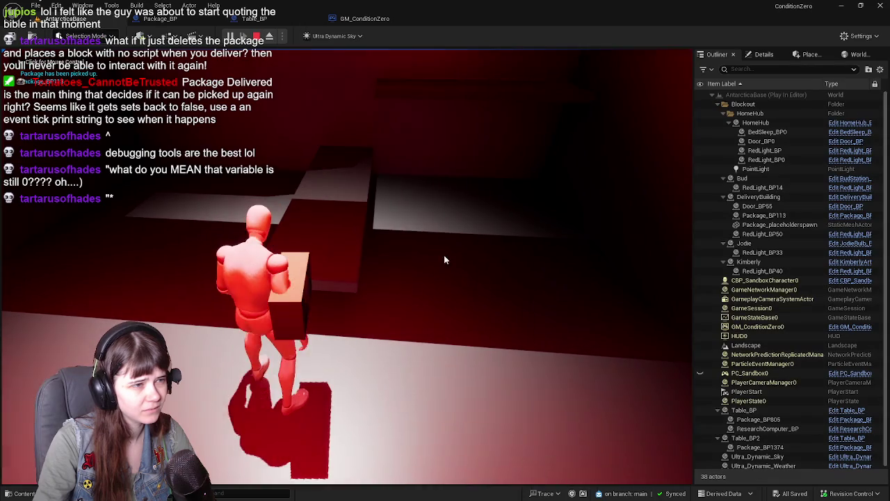
pyautogui.press('w')
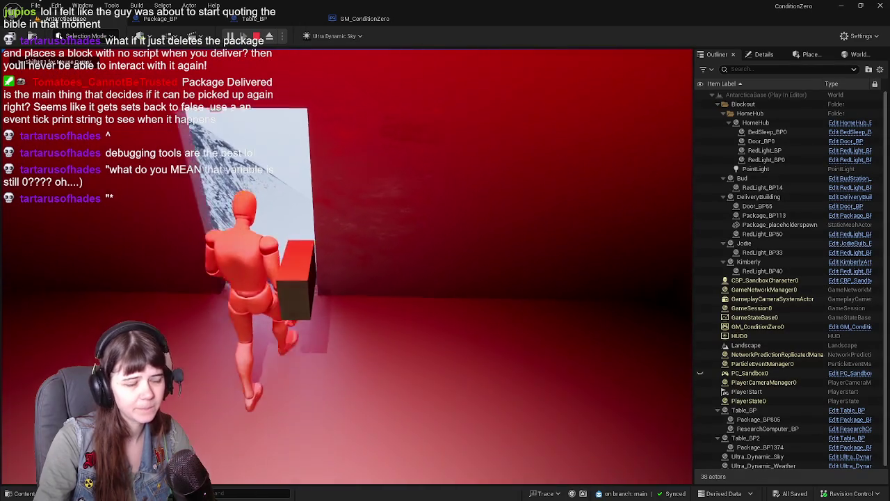
pyautogui.press('w')
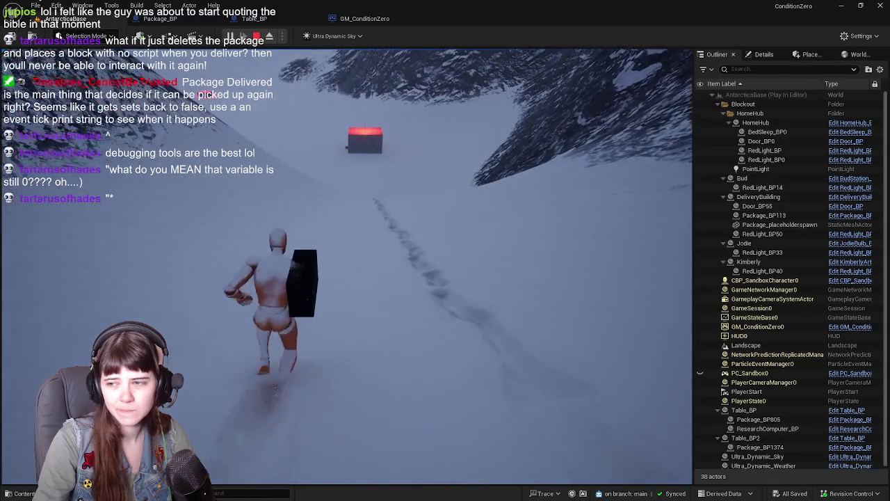
pyautogui.press('space')
pyautogui.press('w')
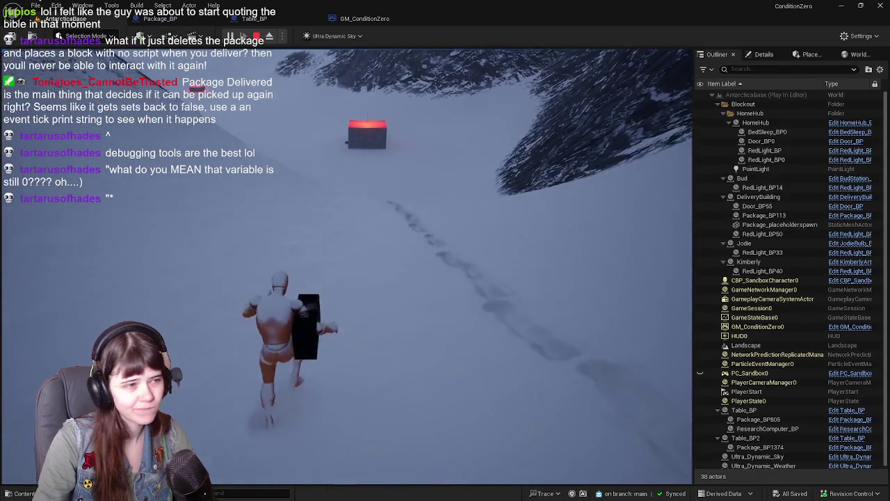
pyautogui.press('space')
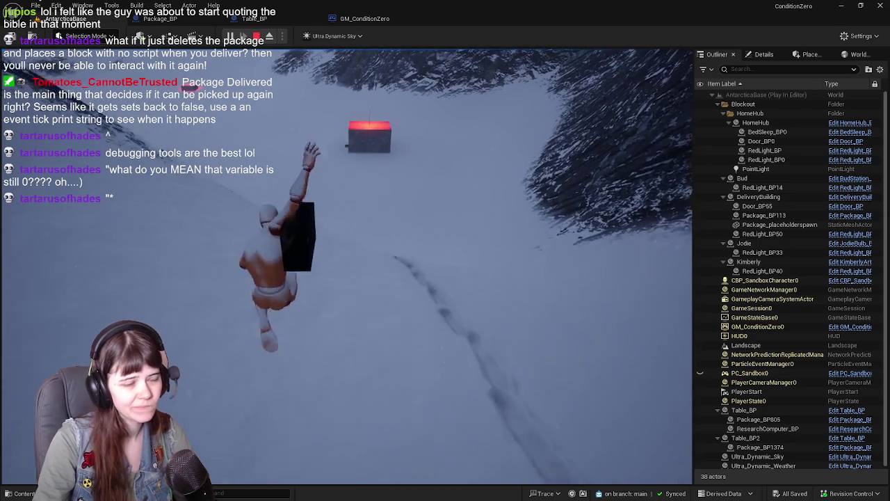
pyautogui.press('w')
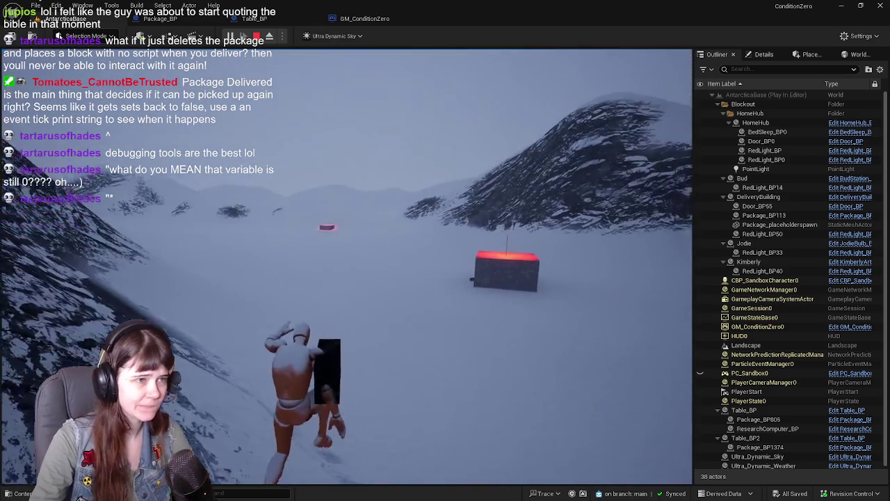
pyautogui.press('space')
# Run with the package to the dark building and through its red-lit doorway to the table
pyautogui.press('w')
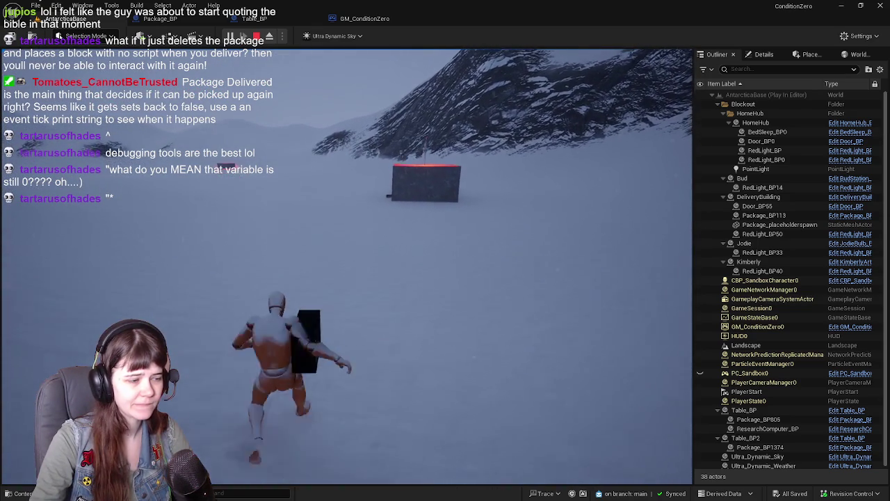
pyautogui.press('w')
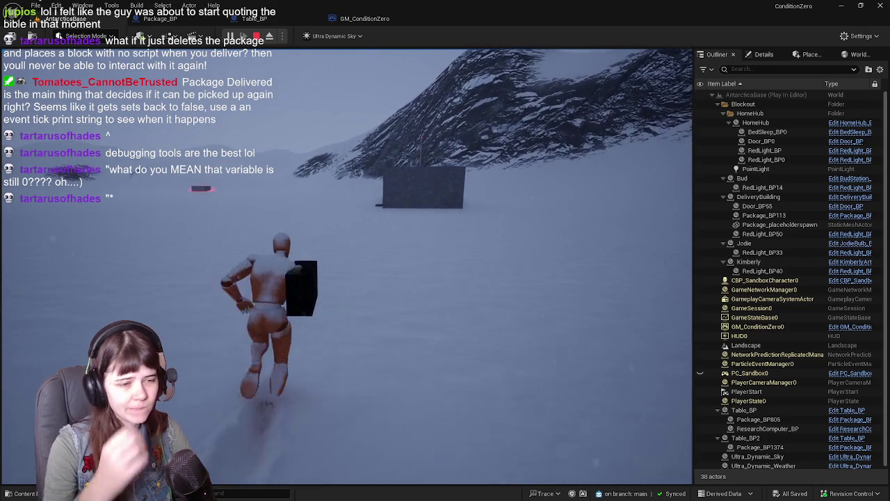
pyautogui.press('w')
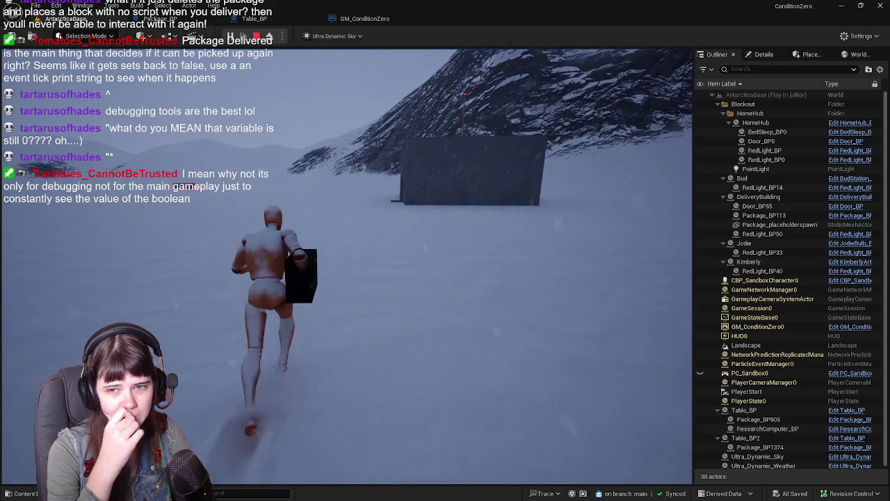
pyautogui.press('w')
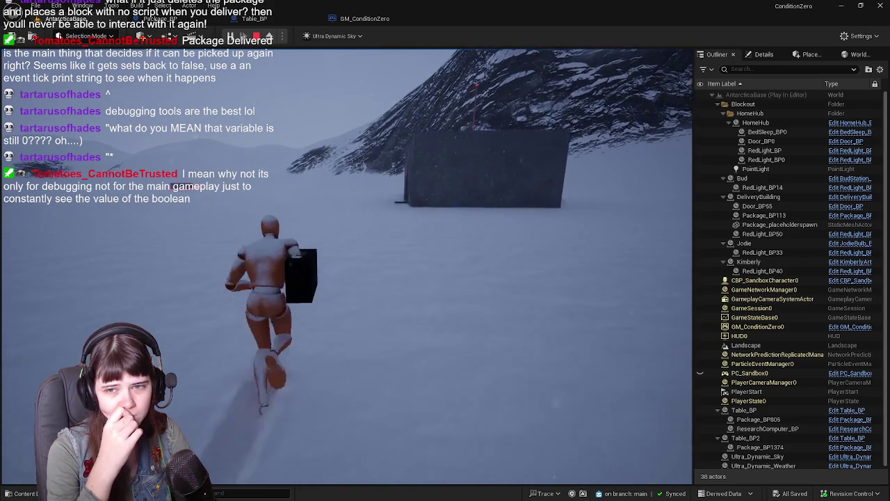
pyautogui.press('w')
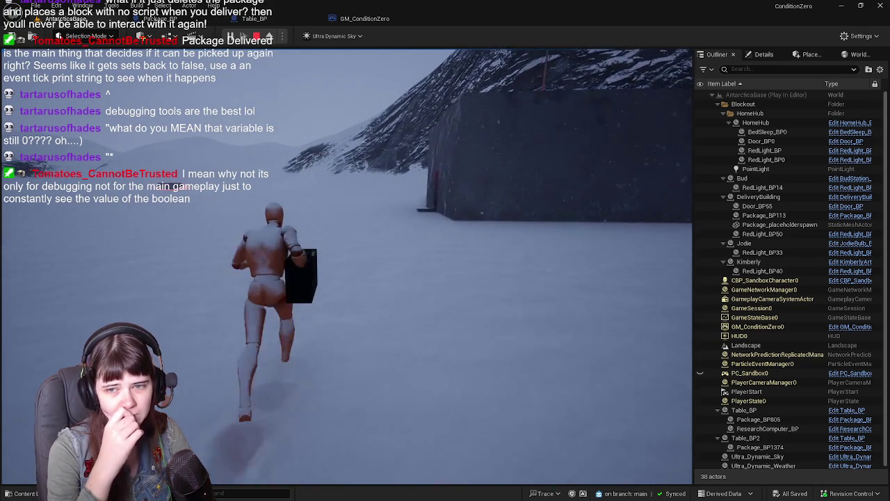
pyautogui.press('w')
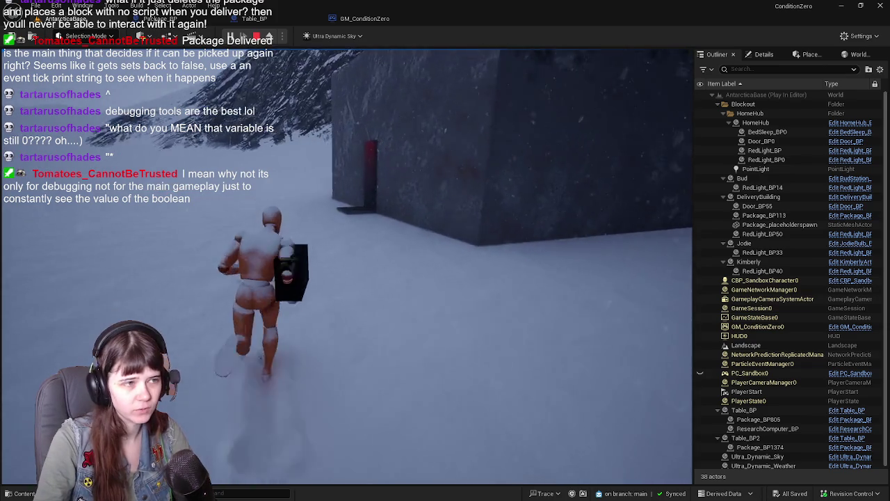
pyautogui.press('w')
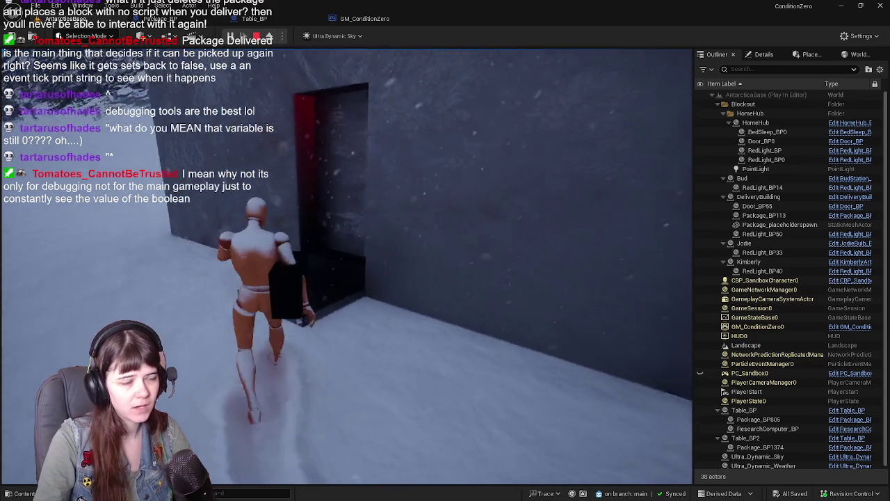
pyautogui.press('w')
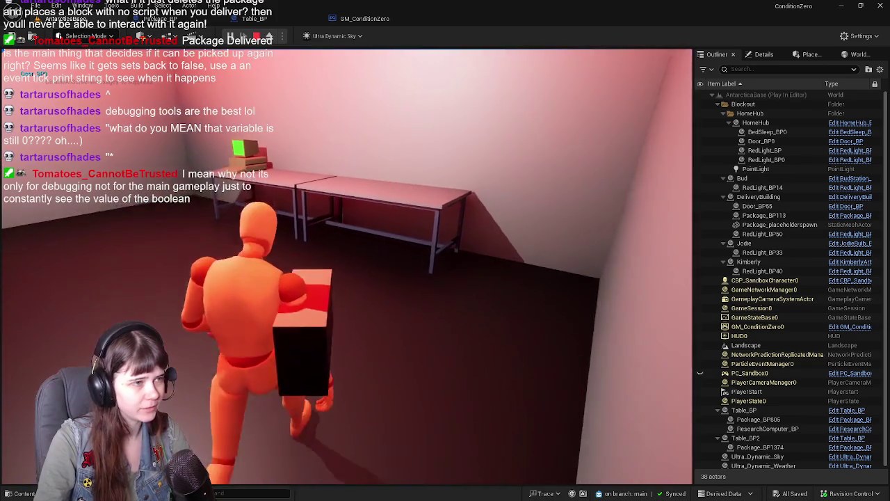
pyautogui.press('w')
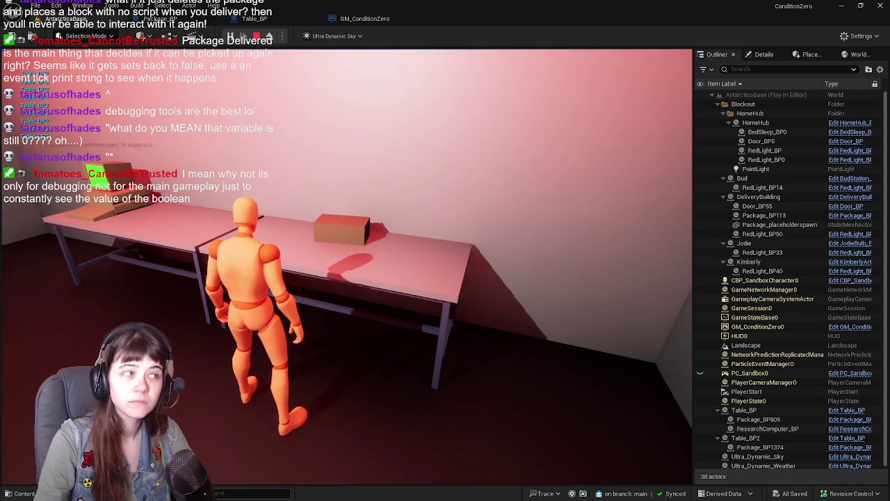
# Interact with the table, resume past the breakpoint, stop the play test and view Package_BP's event graph
pyautogui.press('e')
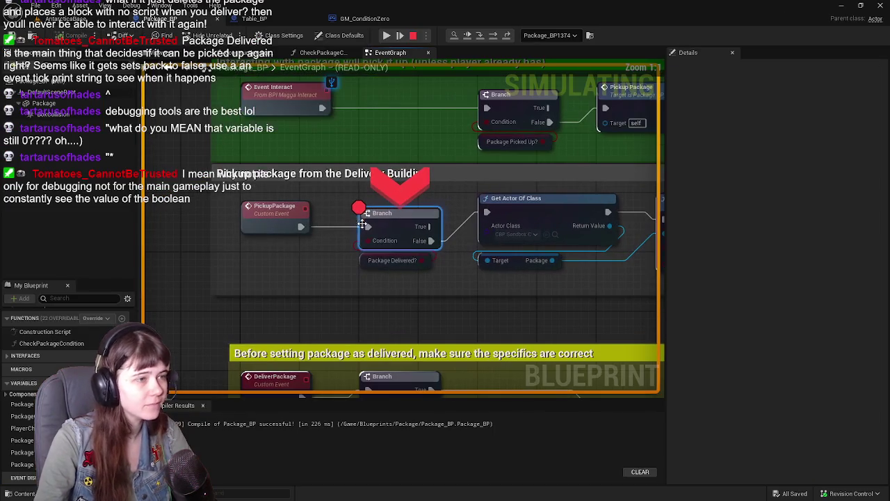
pyautogui.click(387, 36)
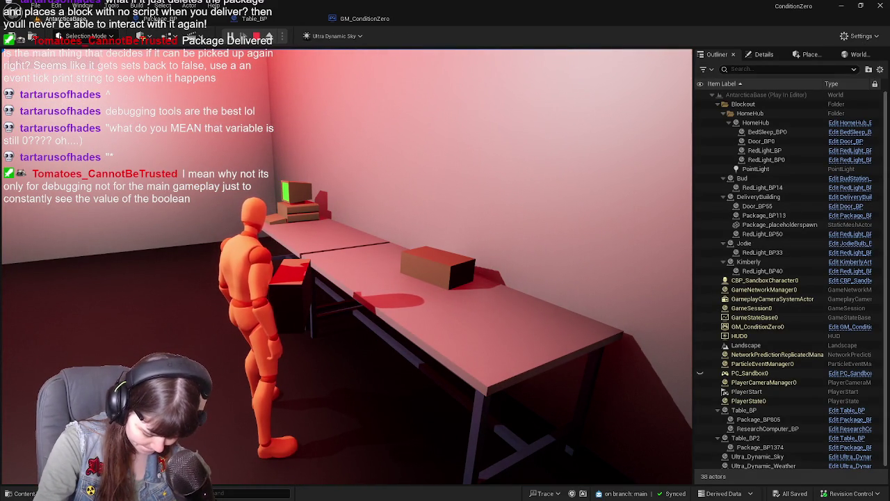
pyautogui.press('Escape')
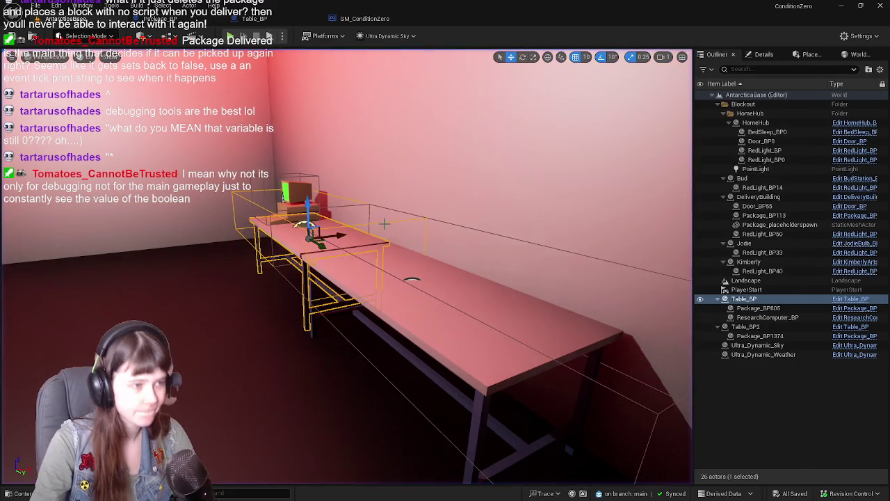
pyautogui.scroll(5, 368, 176)
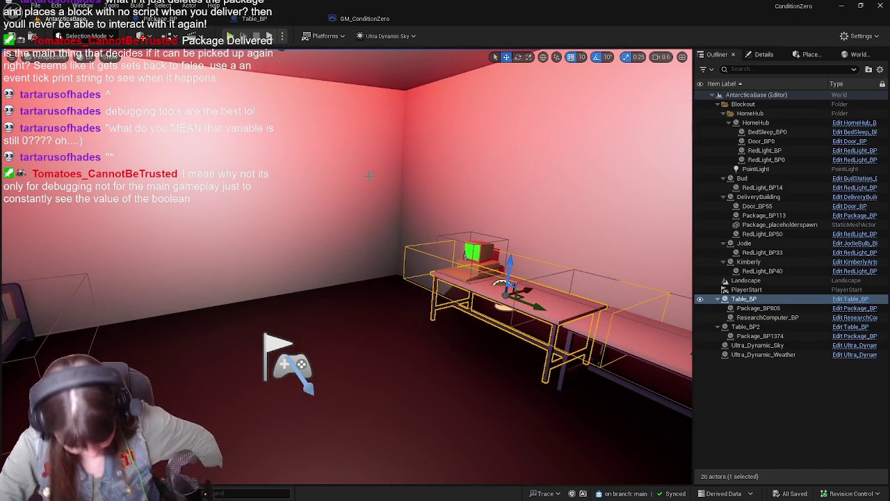
pyautogui.click(143, 18)
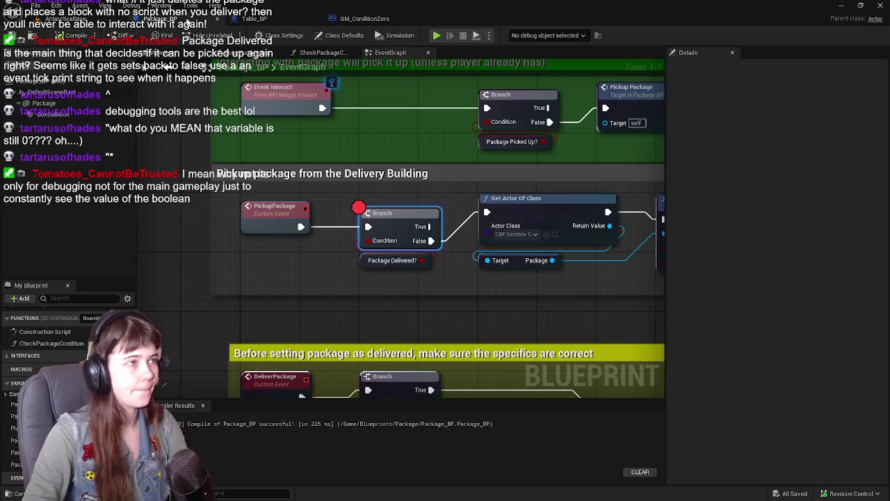
# Add an Event Tick node that drives a new Print String node in the EventGraph
pyautogui.scroll(-2, 338, 141)
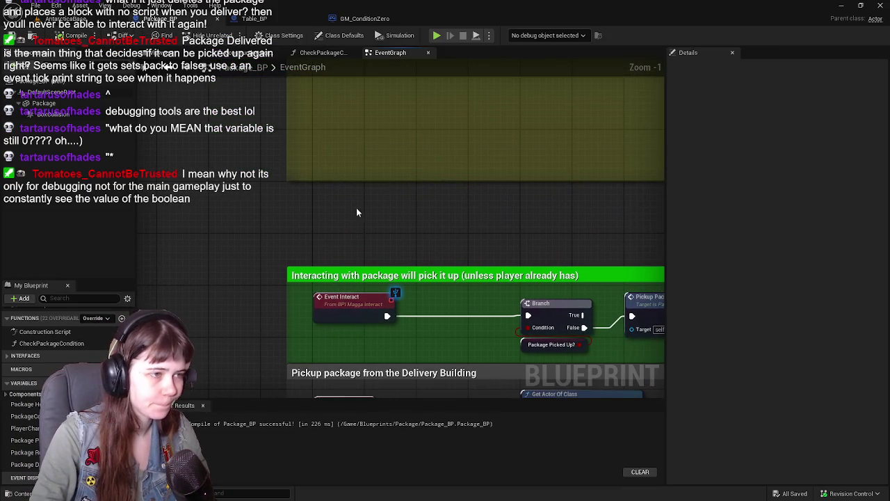
pyautogui.scroll(-1, 320, 208)
pyautogui.rightClick(316, 207)
pyautogui.write('event')
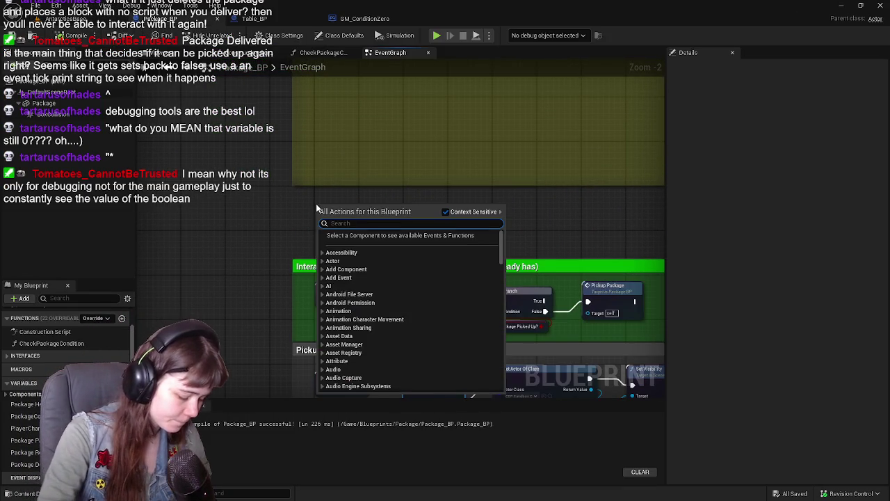
pyautogui.press('Return')
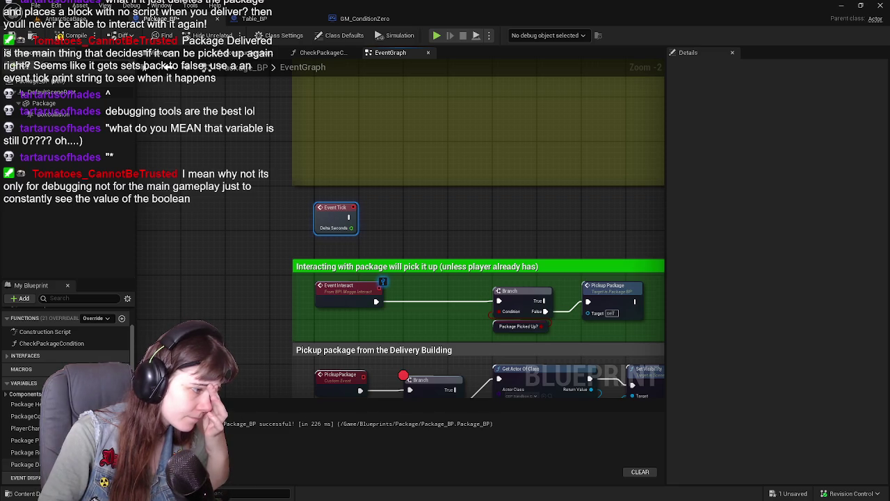
pyautogui.moveTo(441, 213); pyautogui.dragTo(442, 214)
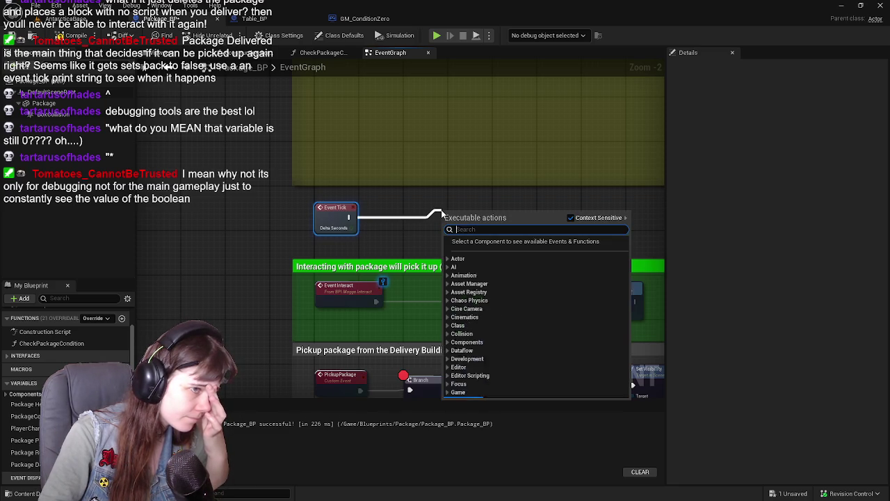
pyautogui.write('print')
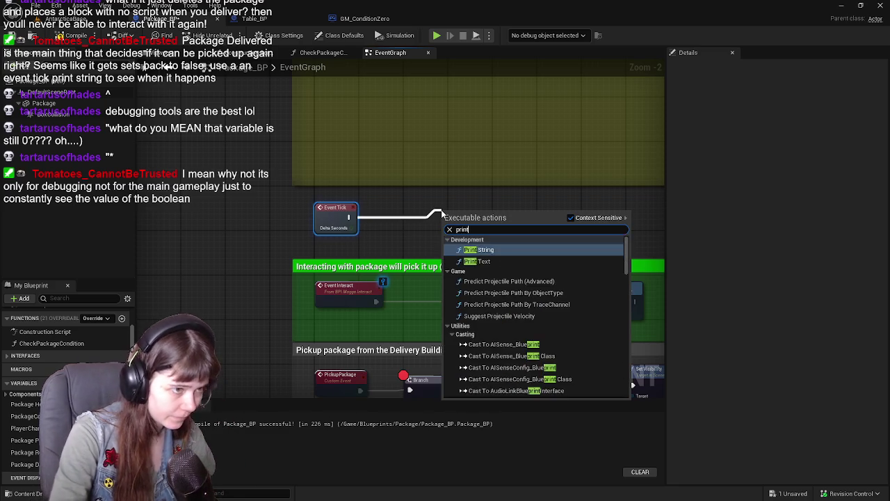
pyautogui.press('Return')
pyautogui.moveTo(459, 213); pyautogui.dragTo(478, 203)
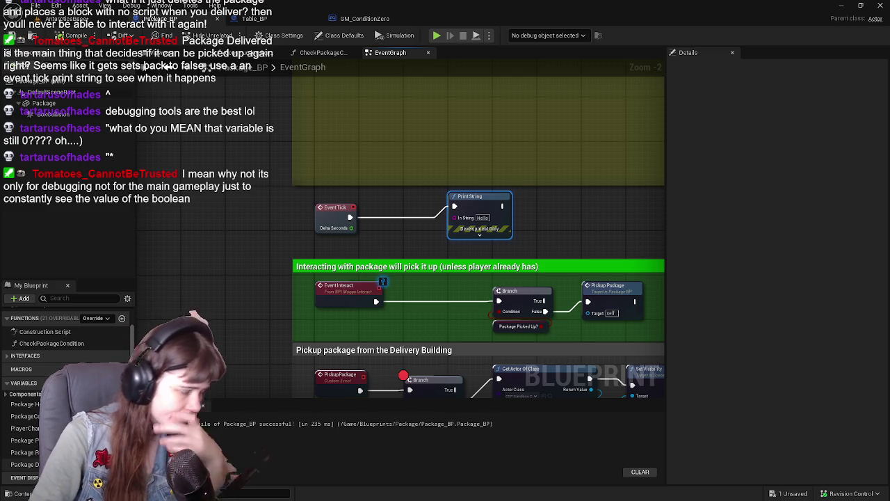
# Add the Package Delivered? variable and a Format Text node between Event Tick and Print String
pyautogui.moveTo(24, 464)
pyautogui.mouseDown()
pyautogui.moveTo(423, 258)
pyautogui.moveTo(445, 220)
pyautogui.moveTo(457, 218)
pyautogui.mouseUp()
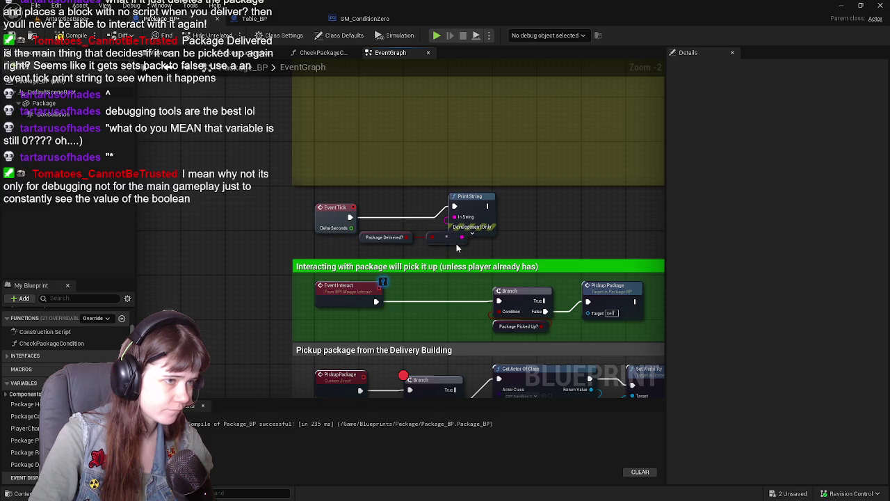
pyautogui.moveTo(460, 246); pyautogui.dragTo(354, 249)
pyautogui.moveTo(361, 203); pyautogui.dragTo(449, 206)
pyautogui.moveTo(484, 207); pyautogui.dragTo(495, 207)
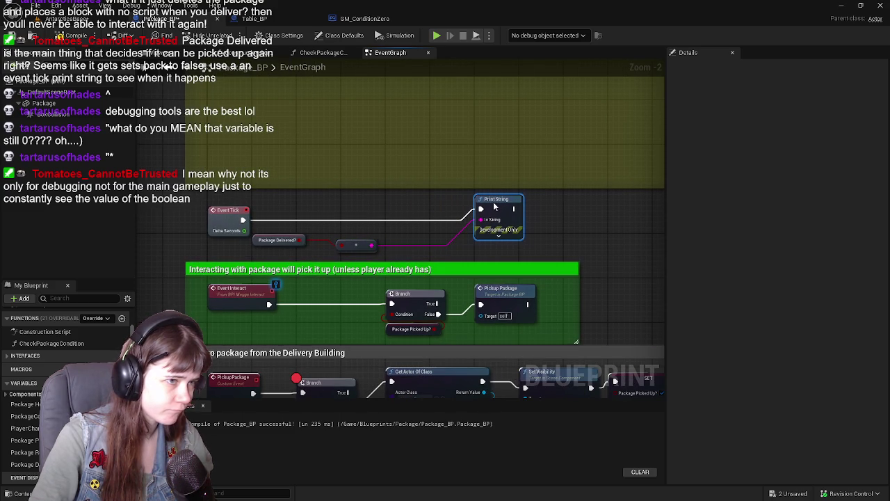
pyautogui.rightClick(314, 205)
pyautogui.write('fo')
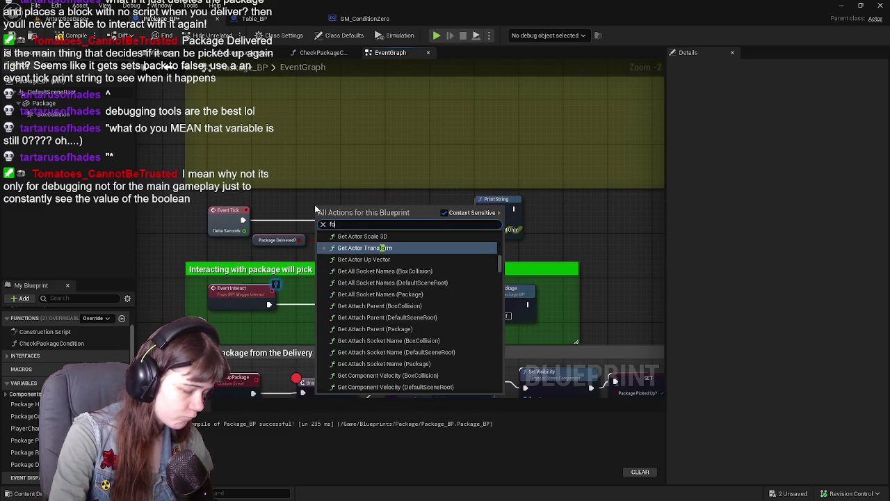
pyautogui.write('rmat')
pyautogui.click(372, 359)
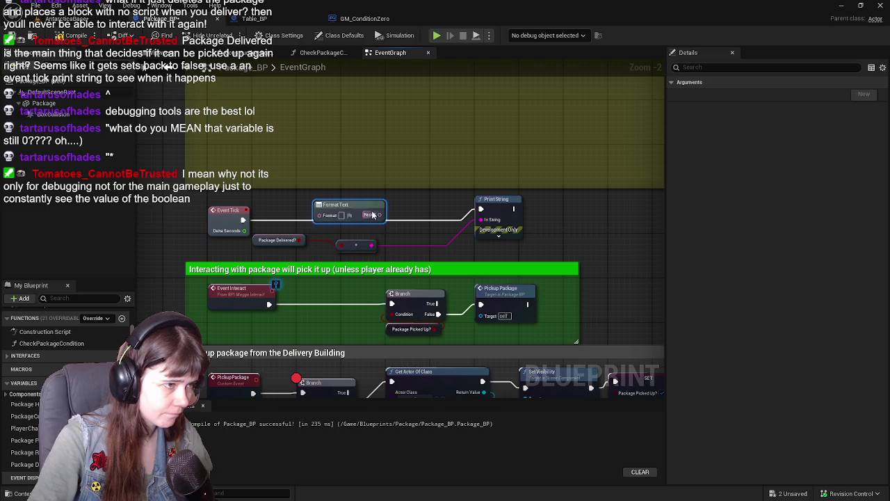
pyautogui.moveTo(345, 206)
pyautogui.mouseDown()
pyautogui.moveTo(437, 225)
pyautogui.moveTo(481, 221)
pyautogui.mouseUp()
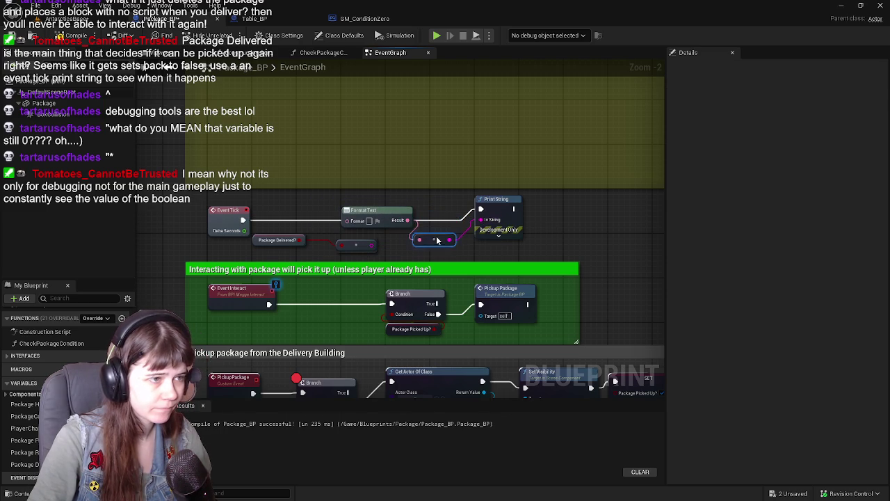
pyautogui.moveTo(498, 214); pyautogui.dragTo(547, 205)
# Delete the leftover conversion node, wire Package Delivered? into Format Text, and Save All from the level
pyautogui.press('Delete')
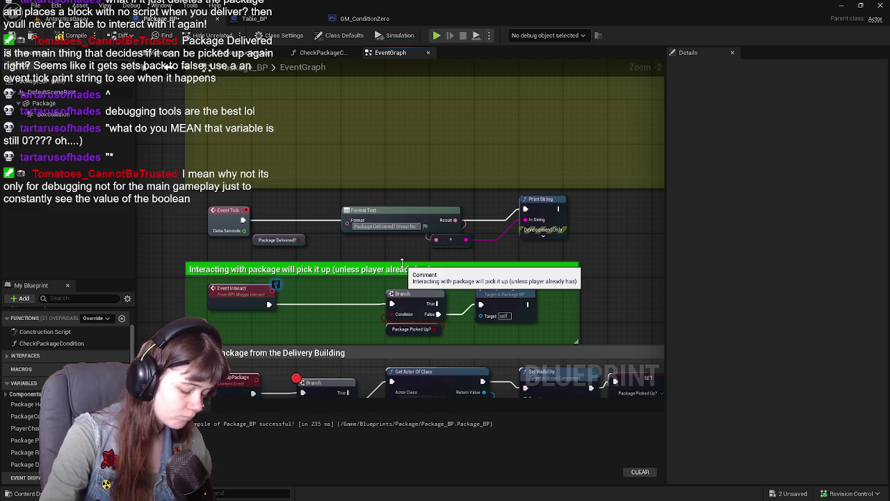
pyautogui.moveTo(300, 237); pyautogui.dragTo(352, 238)
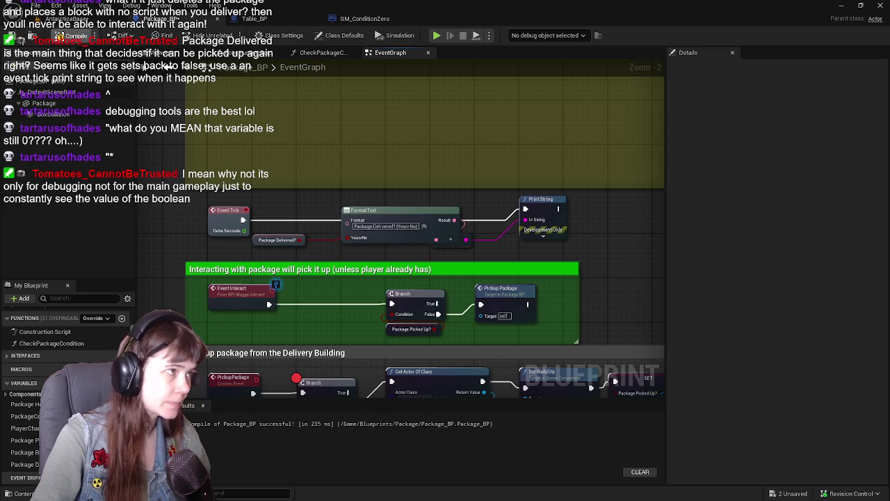
pyautogui.click(73, 20)
pyautogui.click(10, 39)
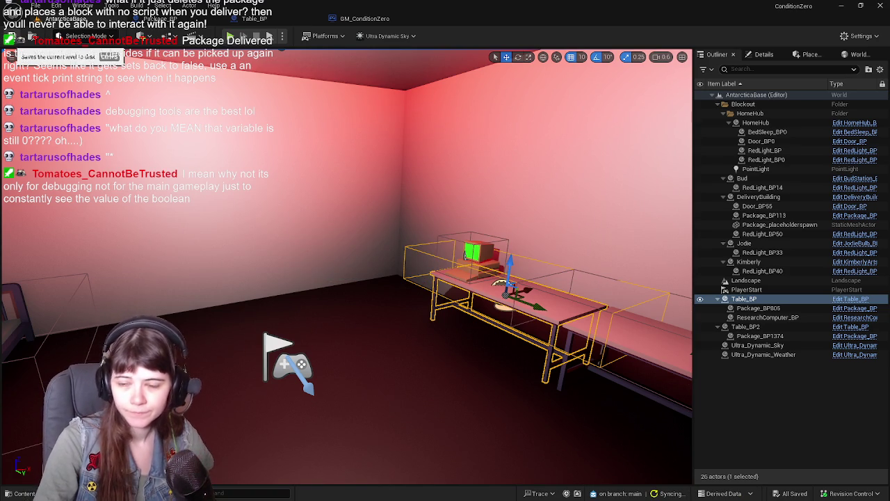
# Start a play test and run the character from the room across the snow to the package
pyautogui.hotkey('alt', 'p')
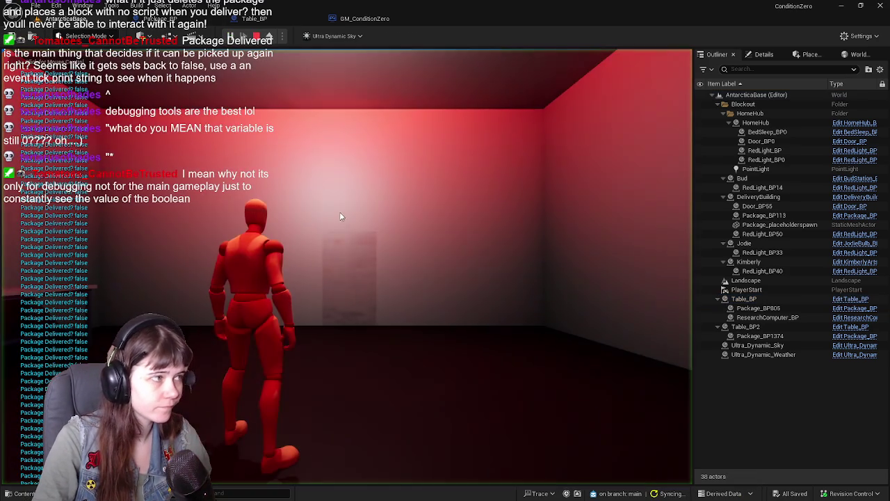
pyautogui.press('w')
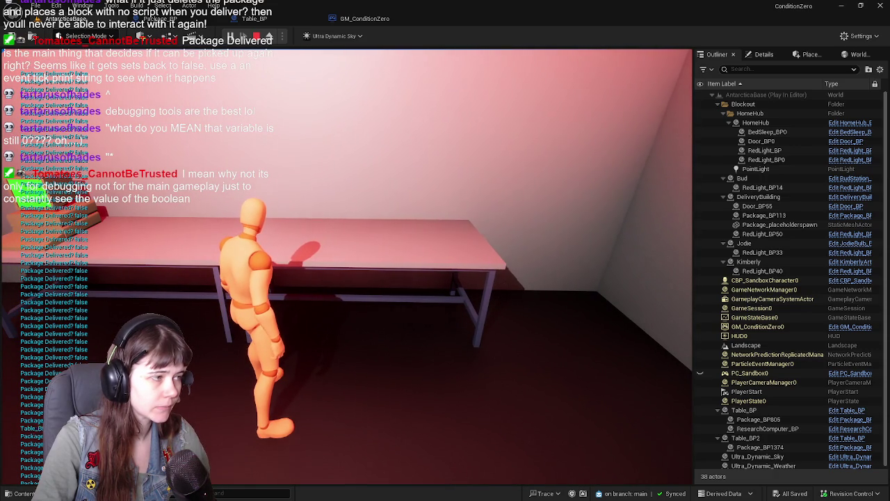
pyautogui.press('w')
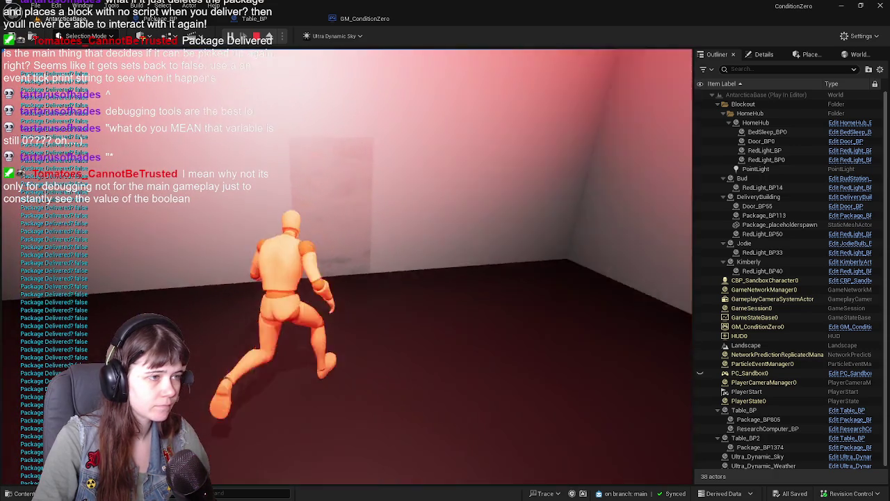
pyautogui.press('w')
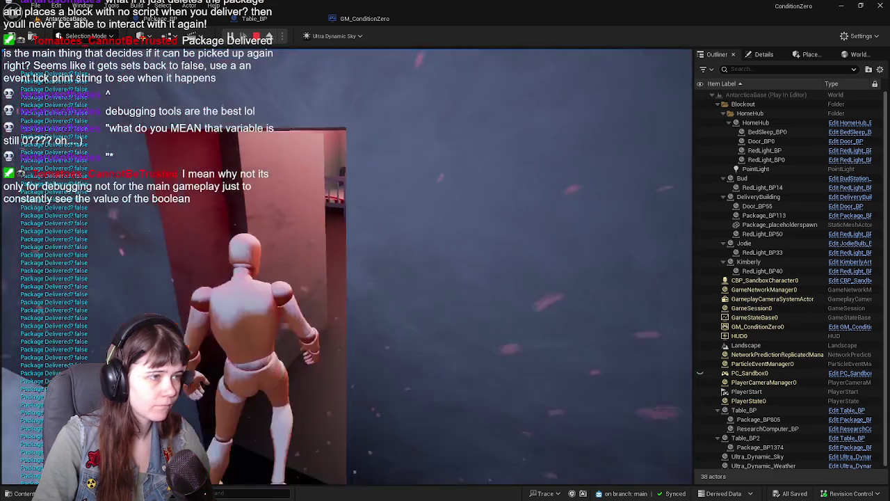
pyautogui.press('w')
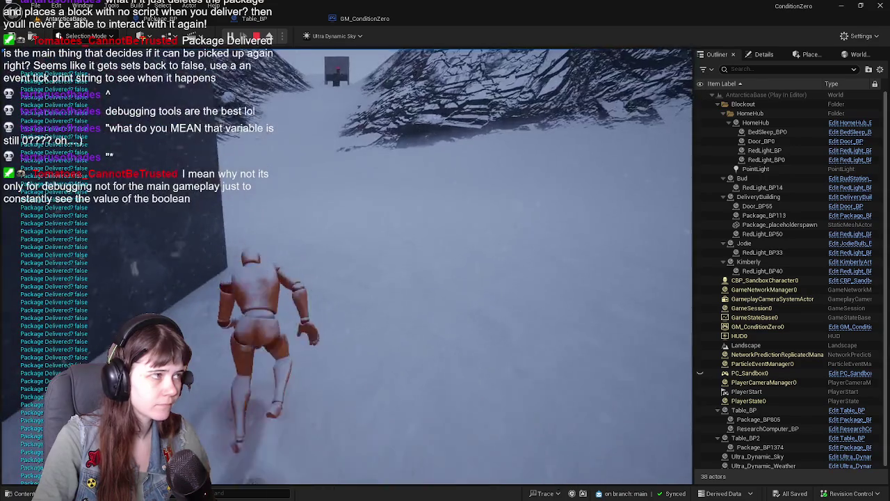
pyautogui.press('w')
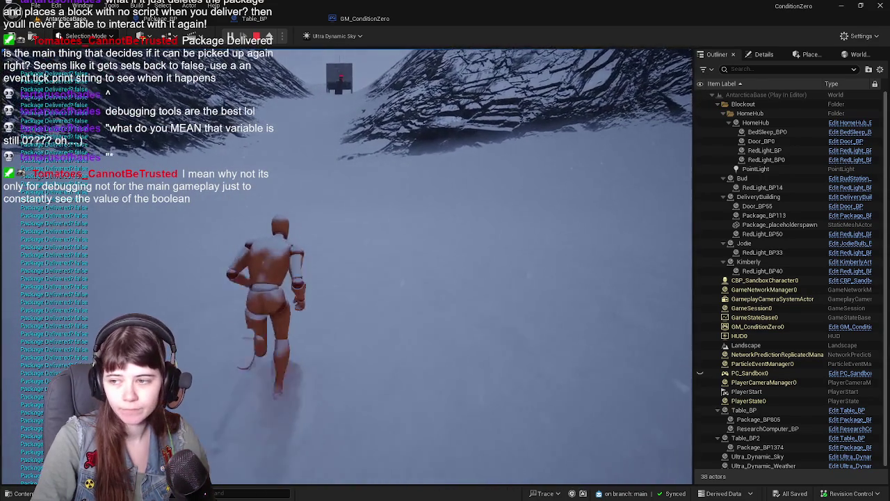
pyautogui.press('w')
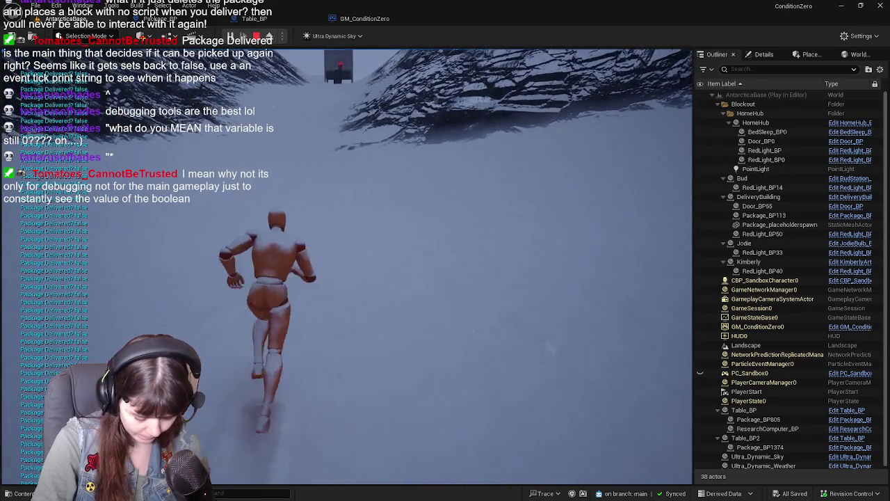
pyautogui.press('w')
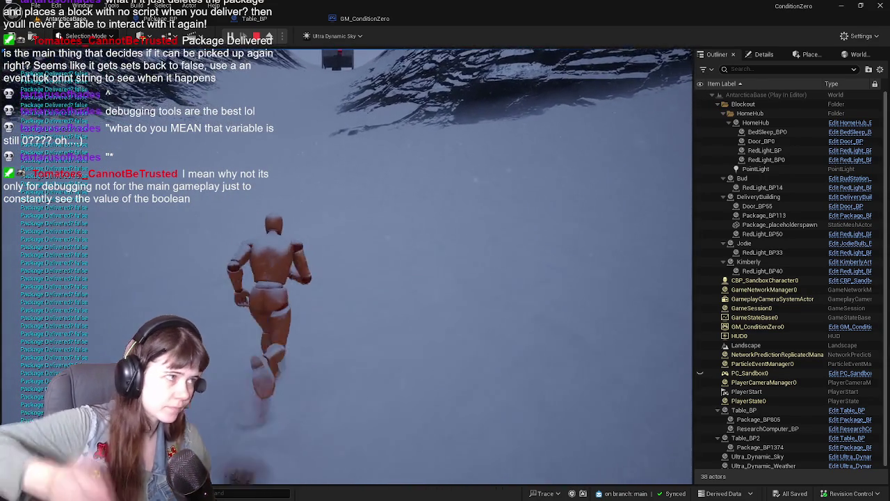
pyautogui.press('w')
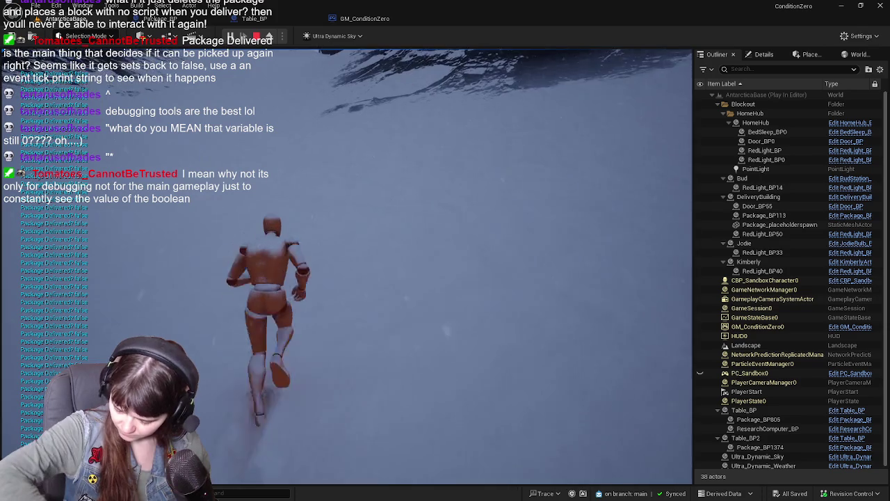
pyautogui.press('w')
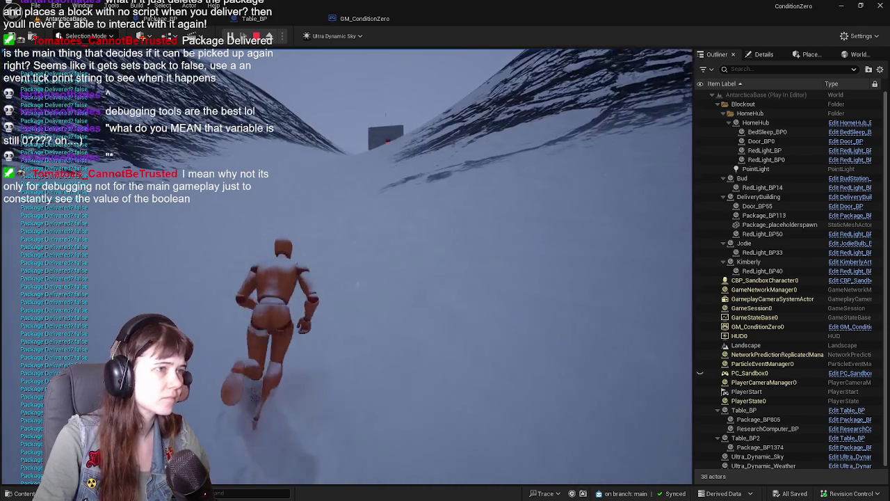
pyautogui.press('w')
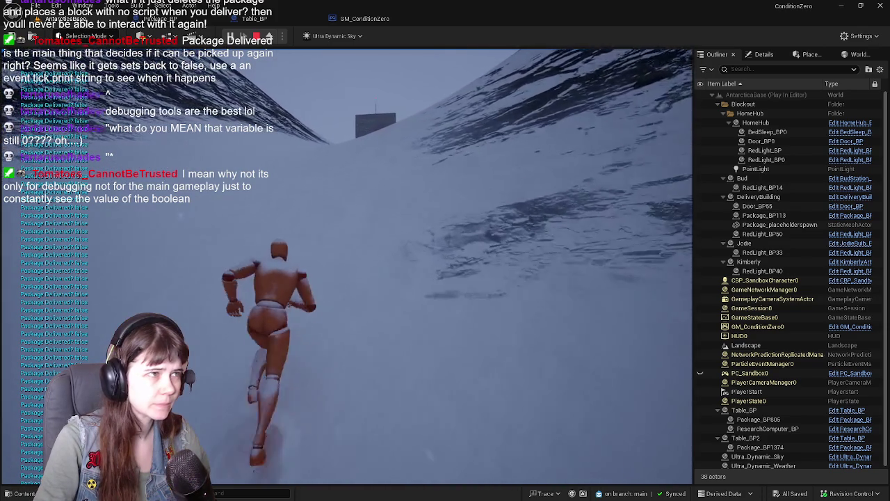
pyautogui.press('w')
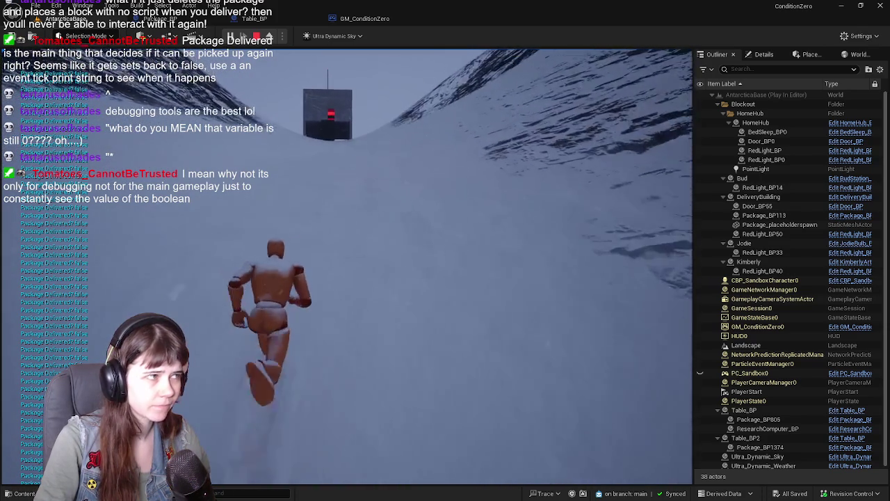
pyautogui.press('w')
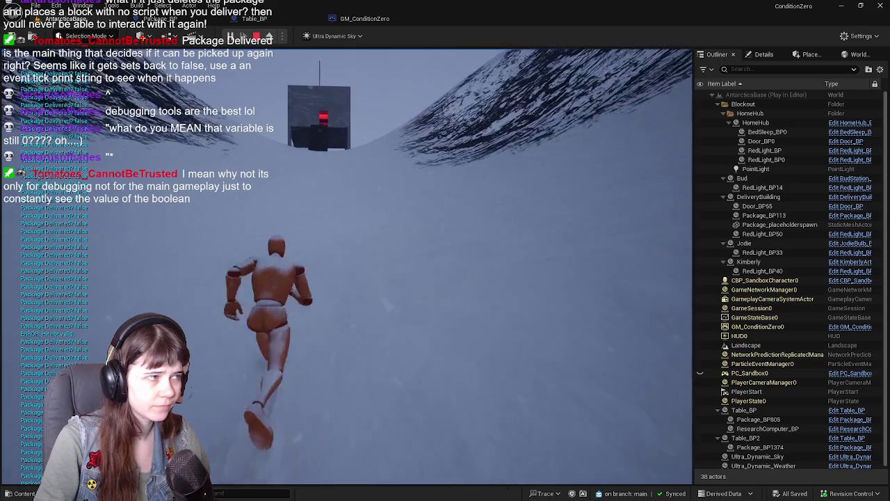
pyautogui.press('w')
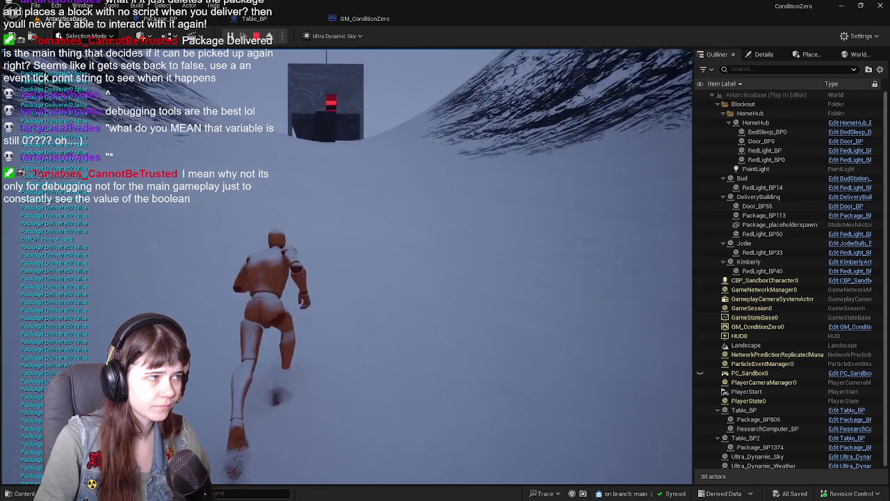
pyautogui.press('w')
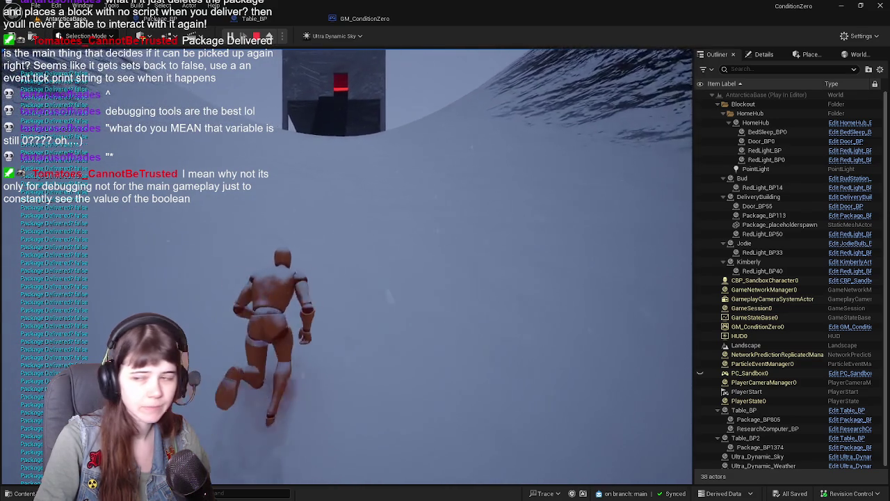
pyautogui.press('w')
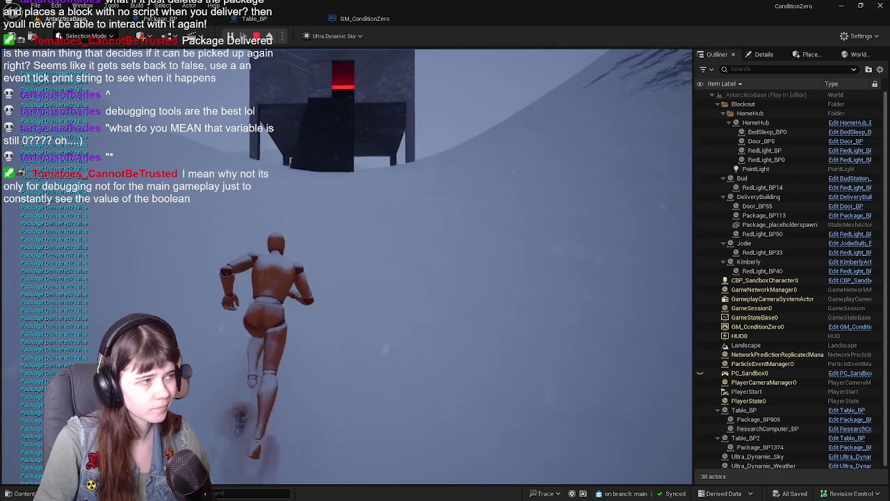
pyautogui.press('w')
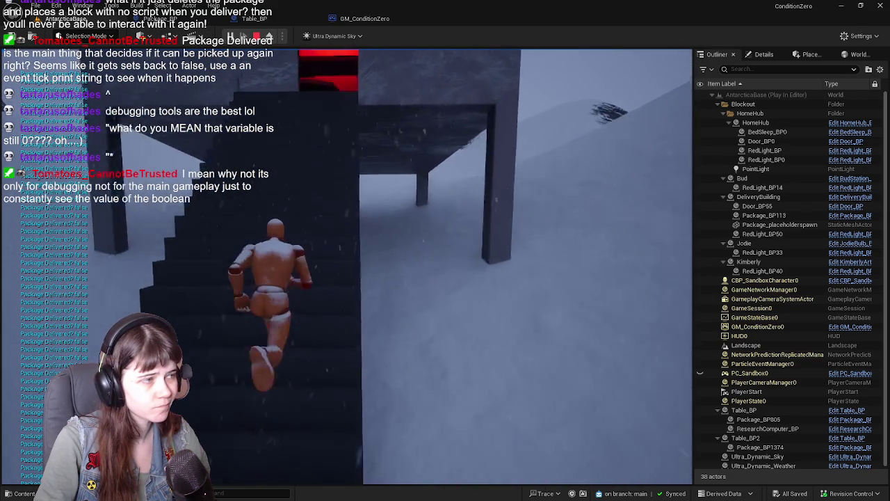
pyautogui.press('w')
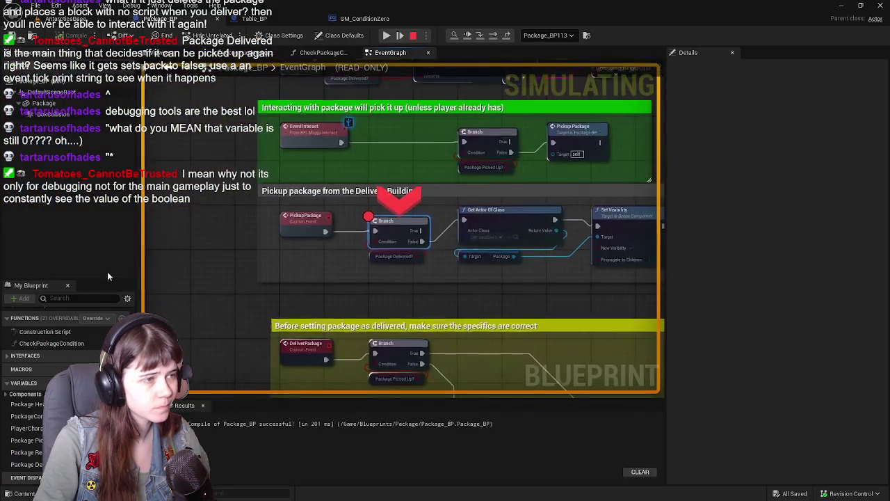
# Remove the breakpoint from the paused Branch node and resume the play session
pyautogui.rightClick(406, 241)
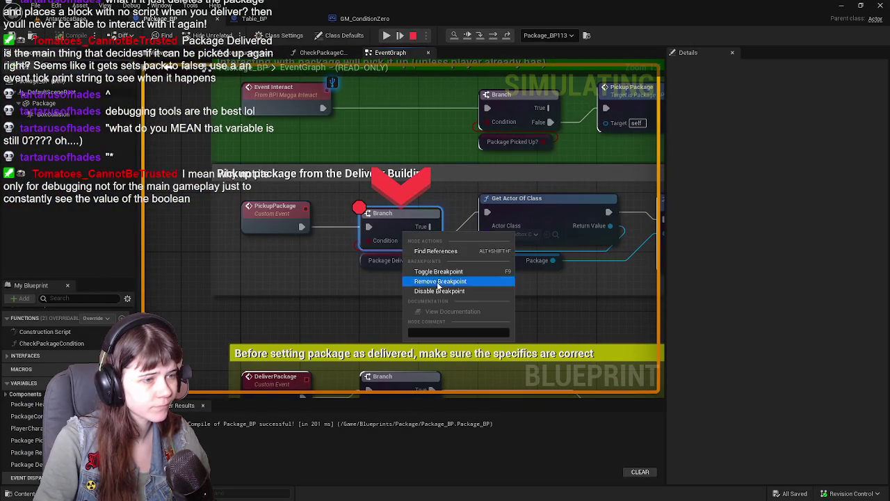
pyautogui.click(464, 281)
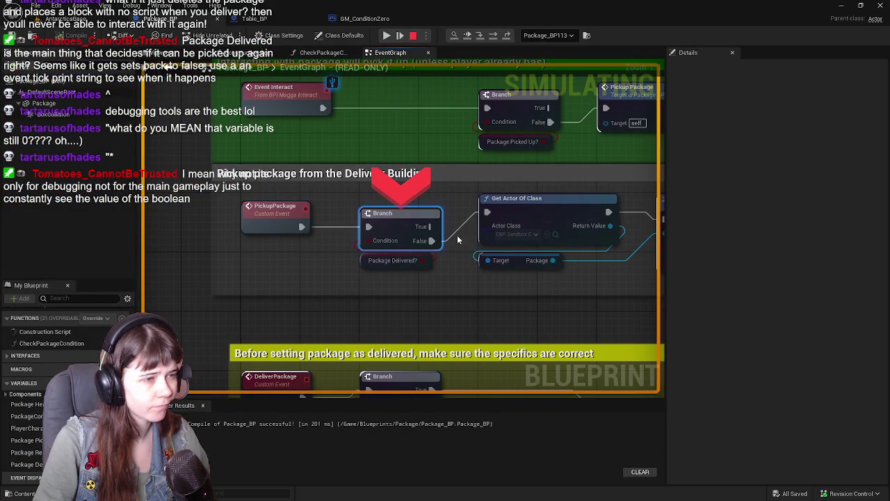
pyautogui.click(385, 36)
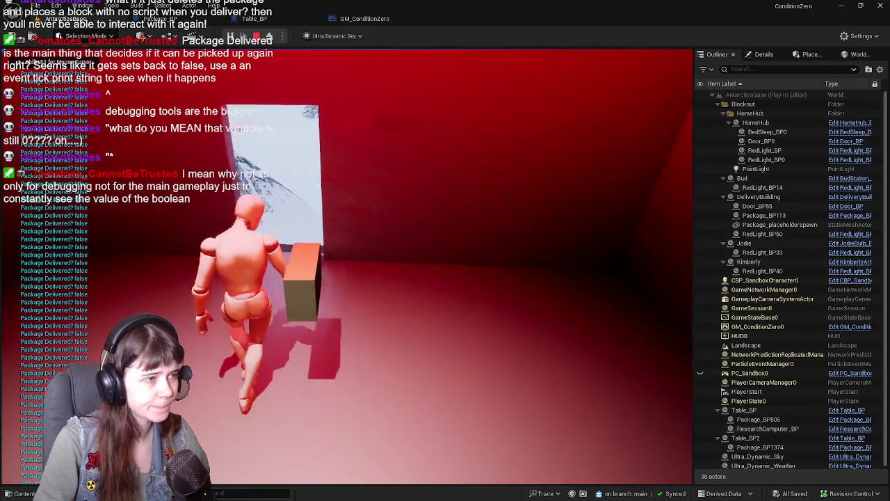
# Carry the package down the slope, across the snow and through the dark building's red-lit doorway
pyautogui.press('w')
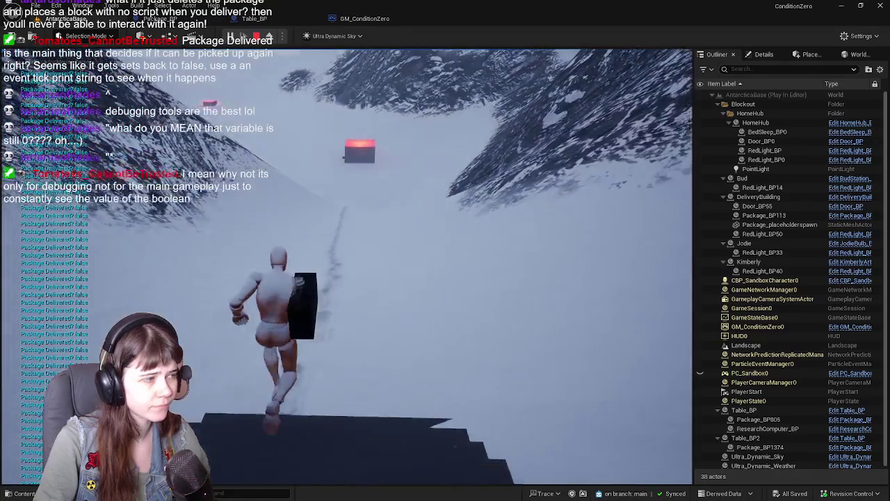
pyautogui.press('w')
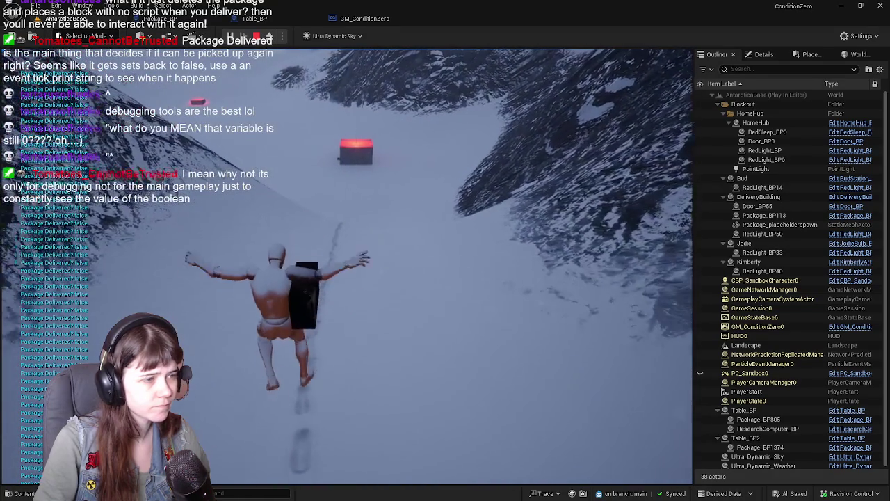
pyautogui.press('w')
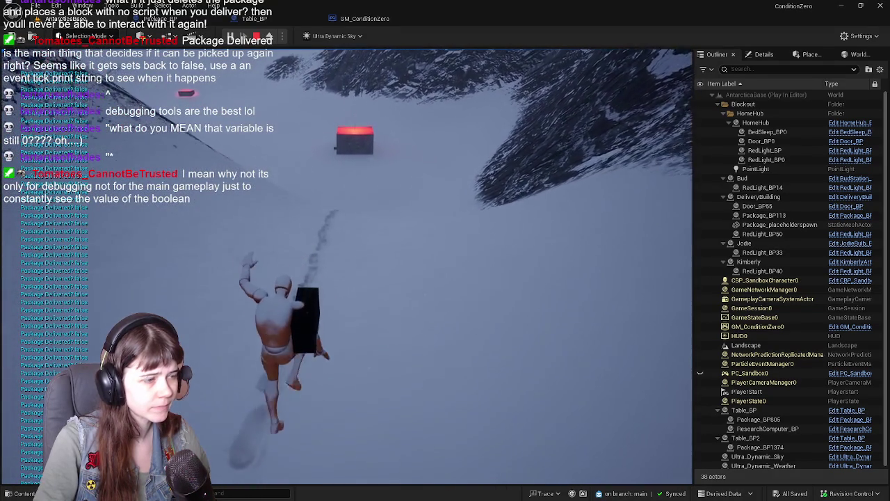
pyautogui.press('w')
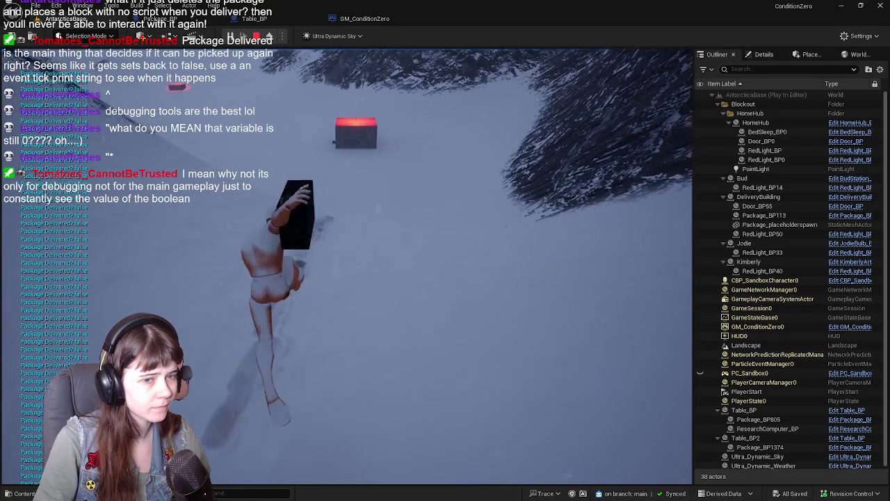
pyautogui.press('w')
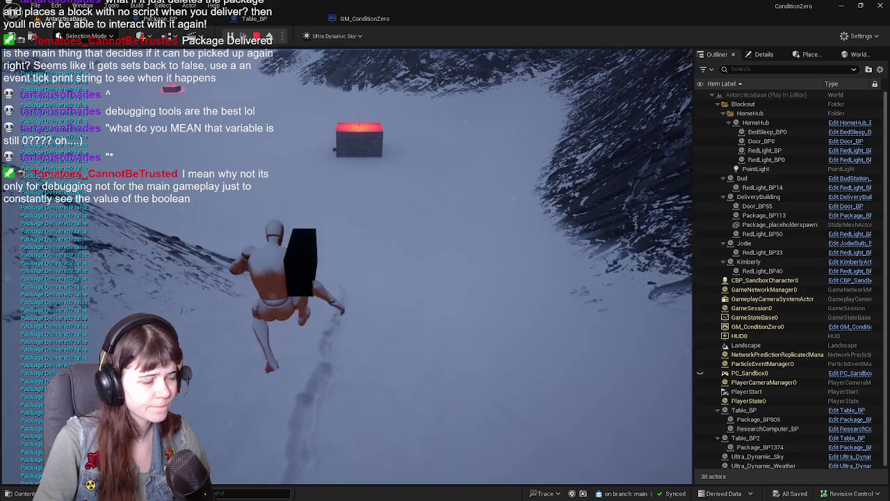
pyautogui.press('w')
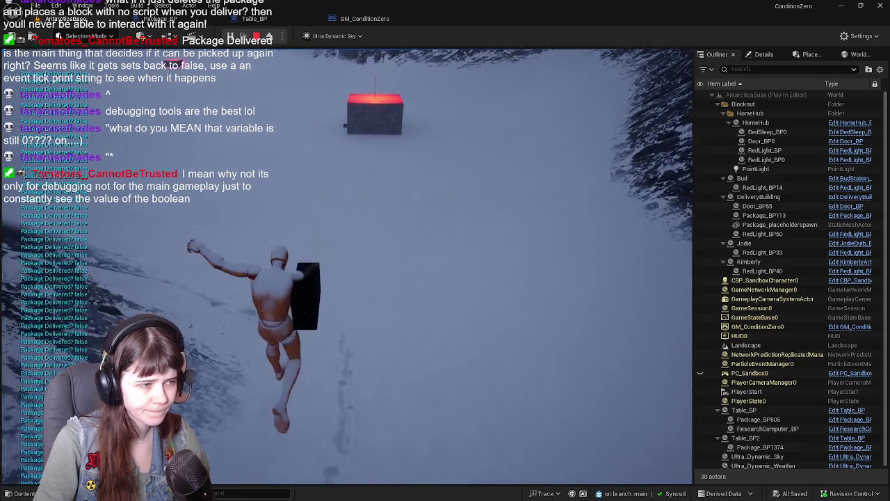
pyautogui.press('w')
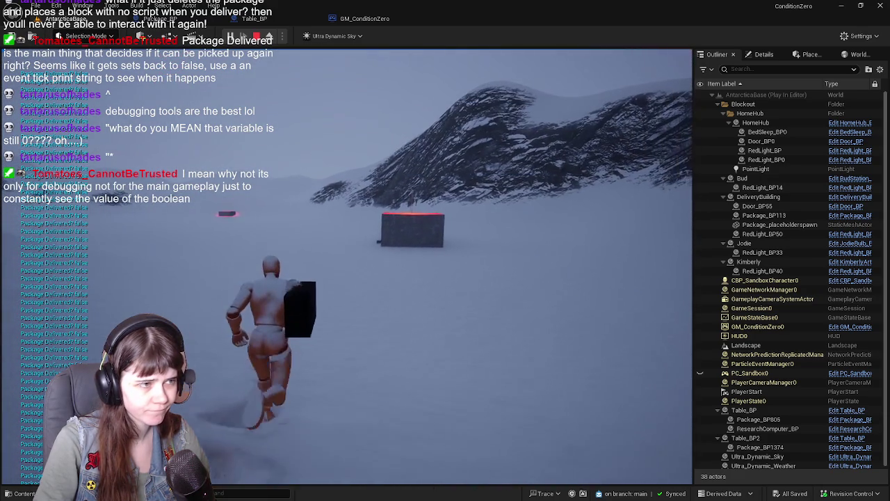
pyautogui.press('w')
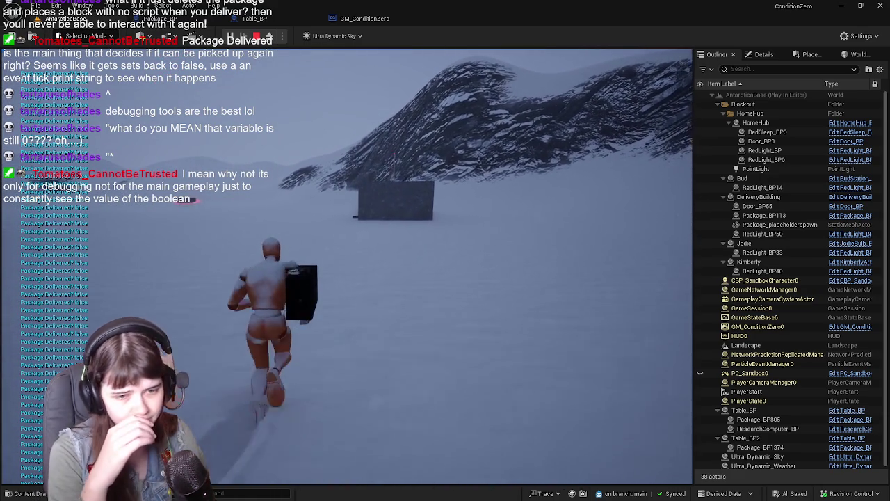
pyautogui.press('w')
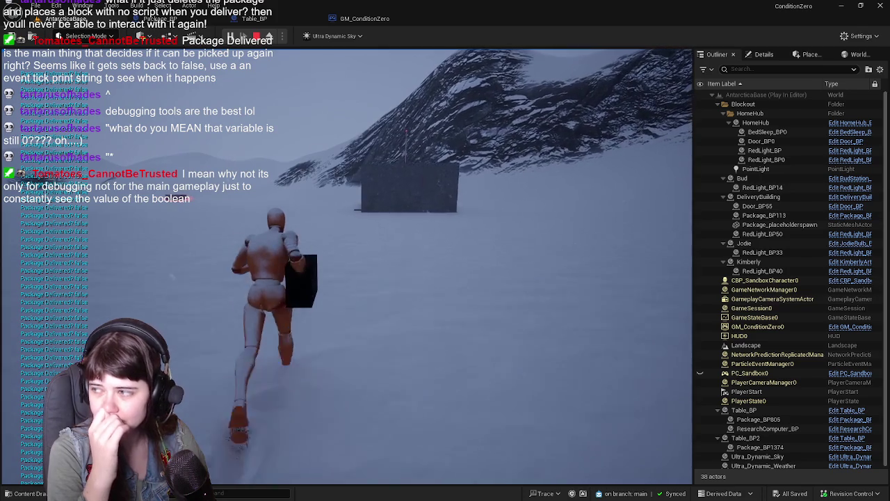
pyautogui.press('w')
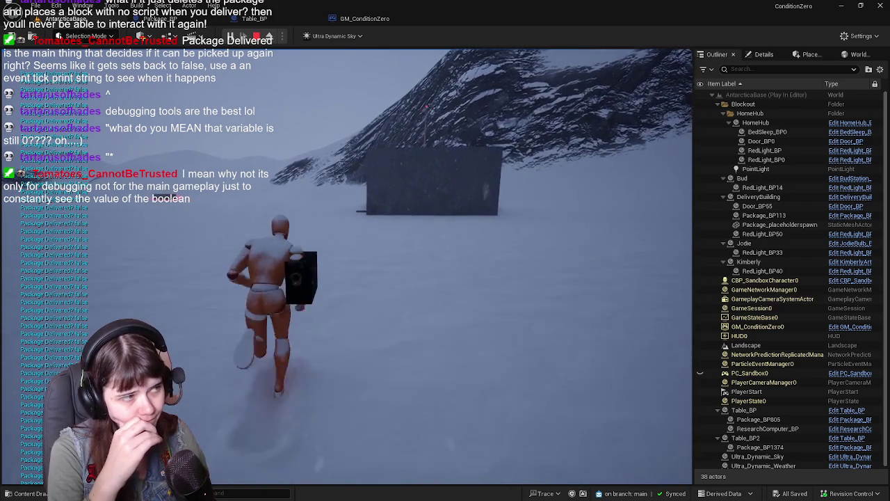
pyautogui.press('w')
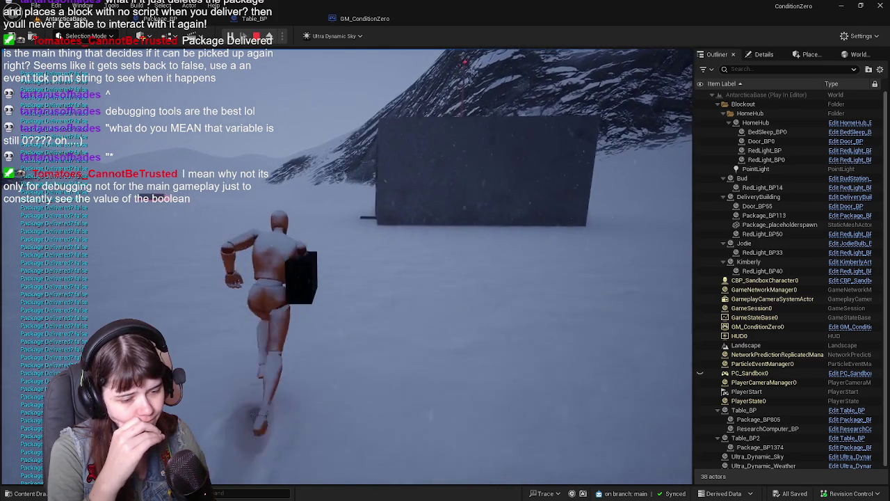
pyautogui.press('w')
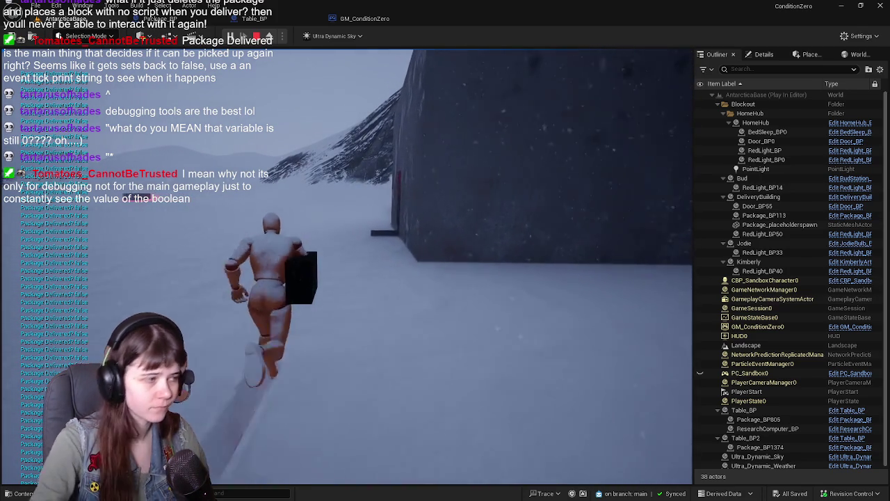
pyautogui.press('w')
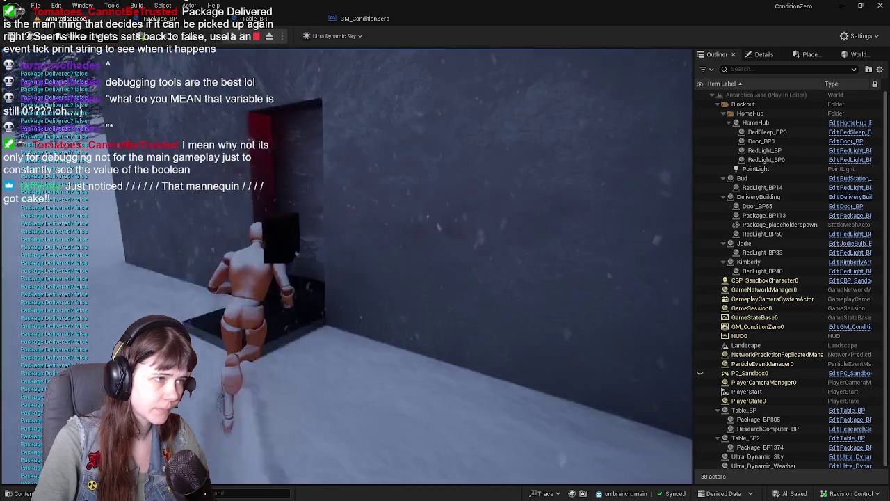
pyautogui.press('w')
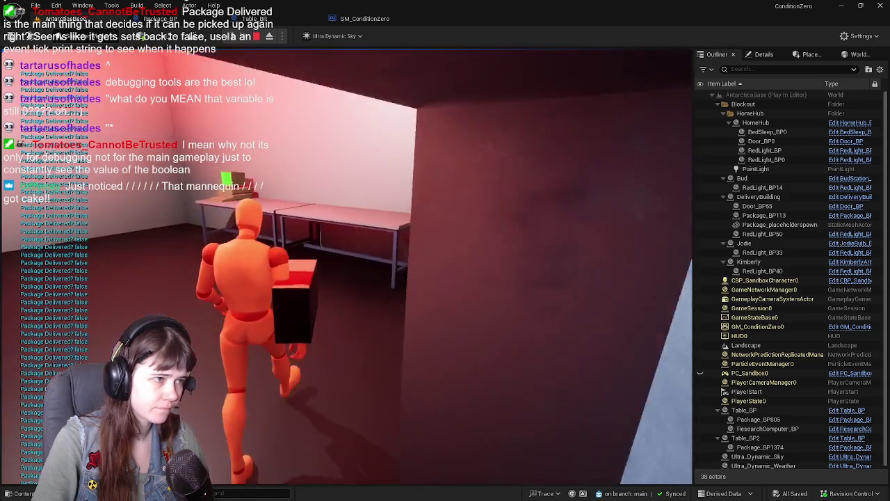
# Set the package down on the table, then look around the room
pyautogui.press('e')
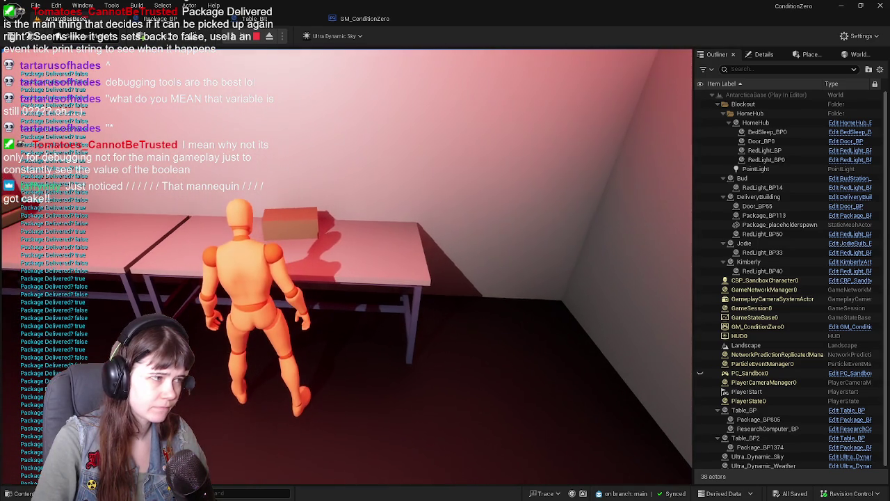
pyautogui.press('s')
pyautogui.press('w')
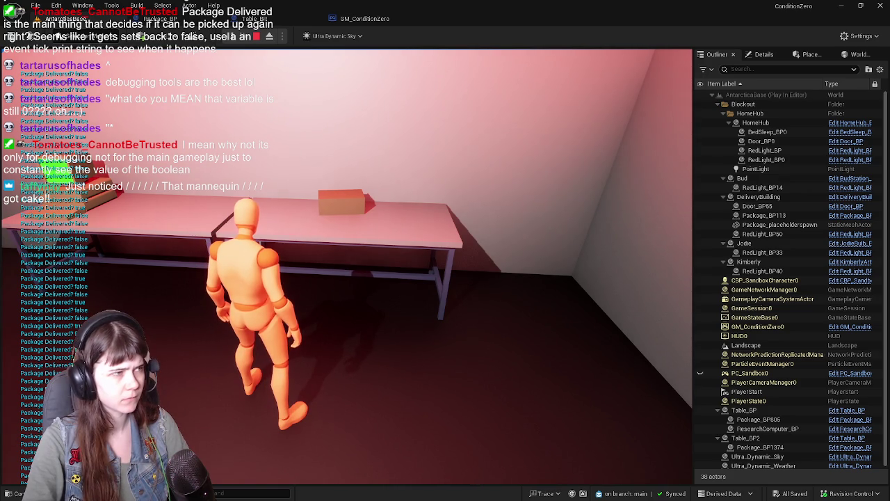
pyautogui.press('w')
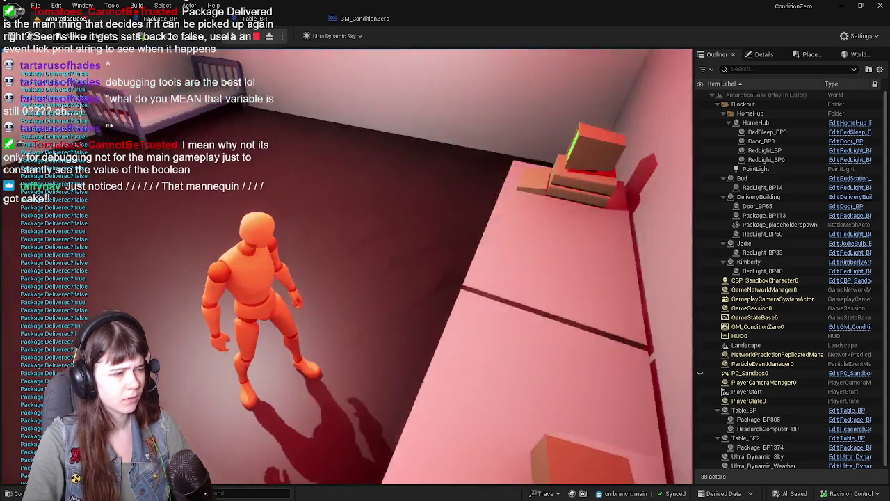
pyautogui.press('s')
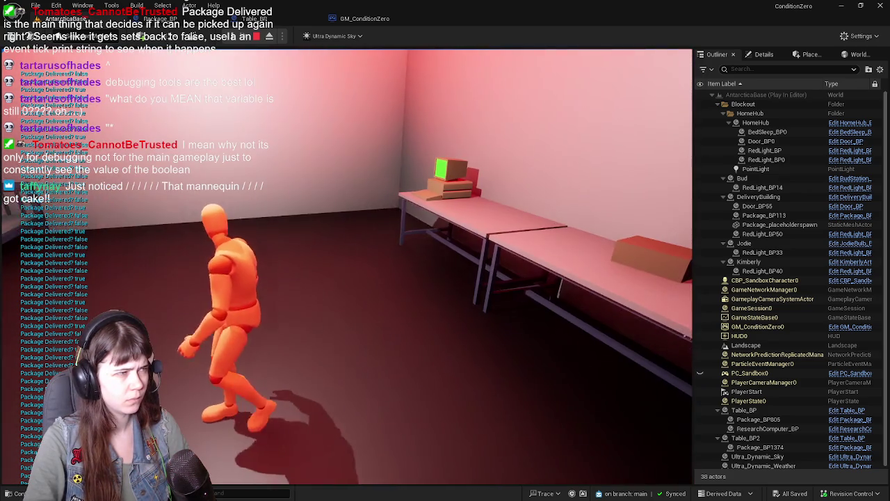
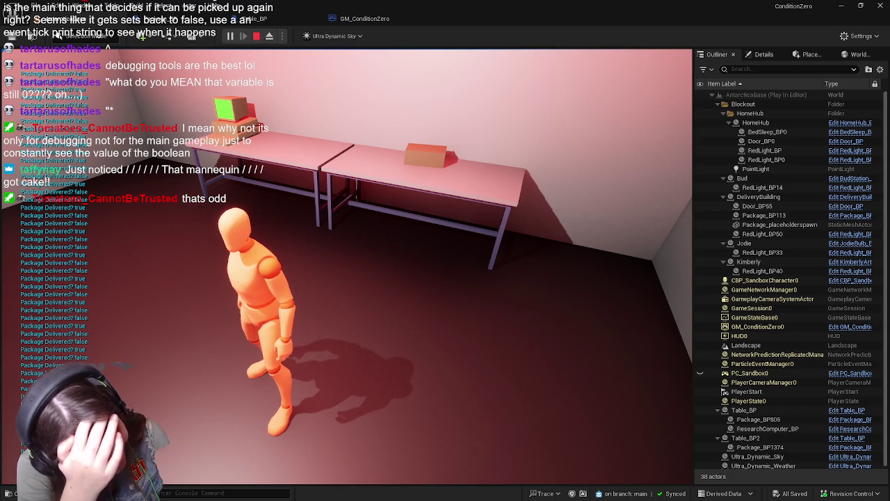
# Stop the play session and open Package_BP from Blueprints > Package in the Content Drawer
pyautogui.press('Escape')
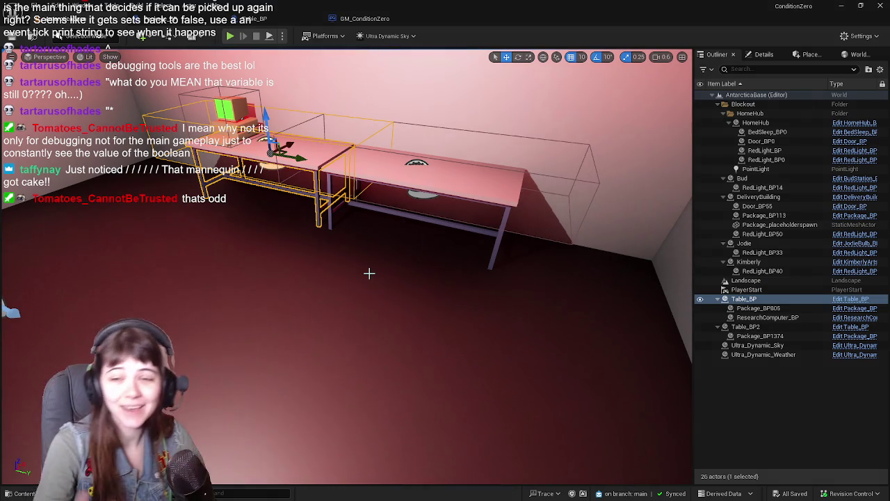
pyautogui.hotkey('ctrl', 'space')
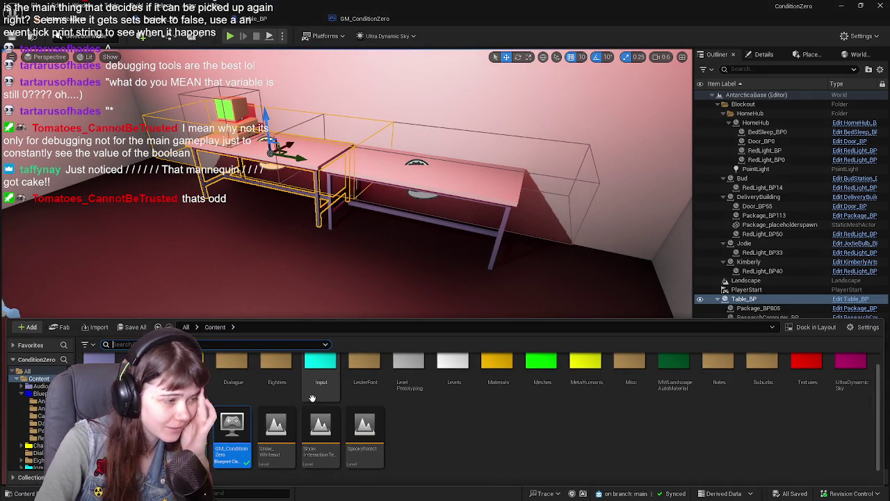
pyautogui.doubleClick(202, 390)
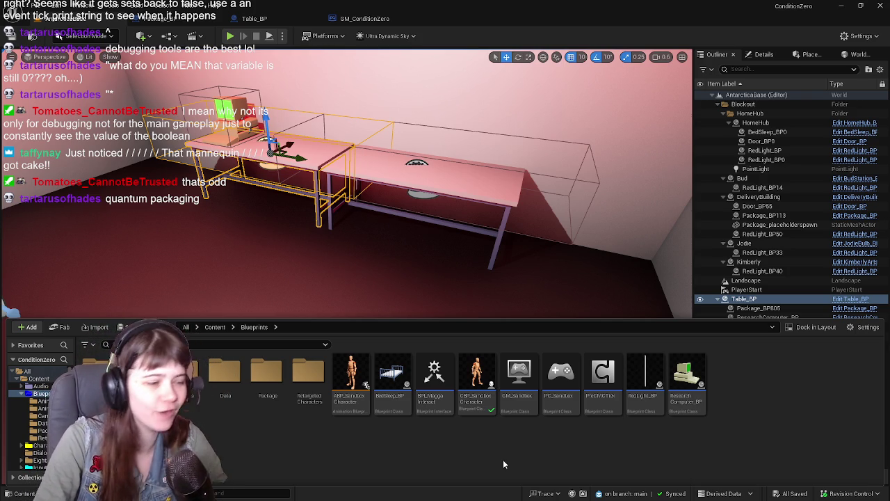
pyautogui.doubleClick(262, 386)
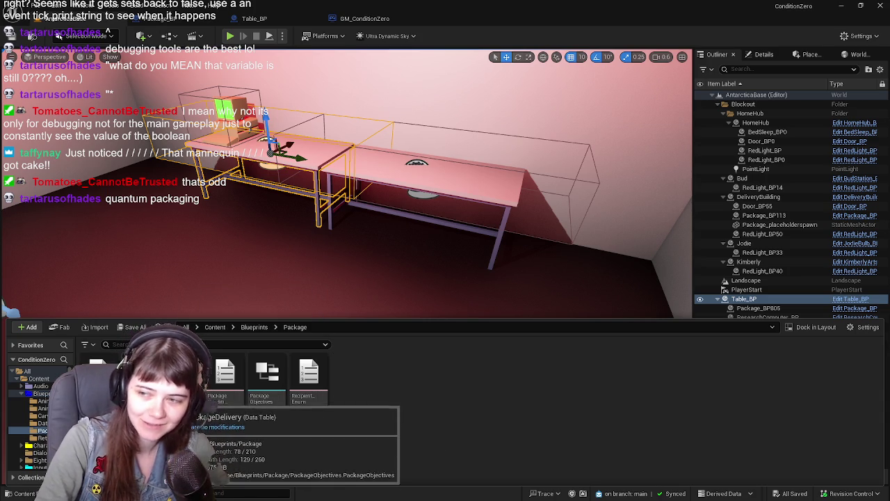
pyautogui.doubleClick(100, 375)
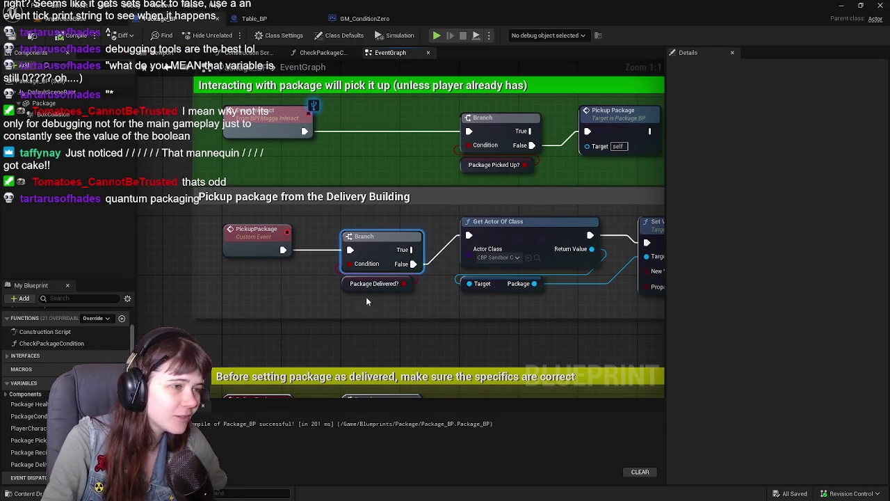
# Find all references to Package Delivered? and jump to its SET node
pyautogui.rightClick(344, 286)
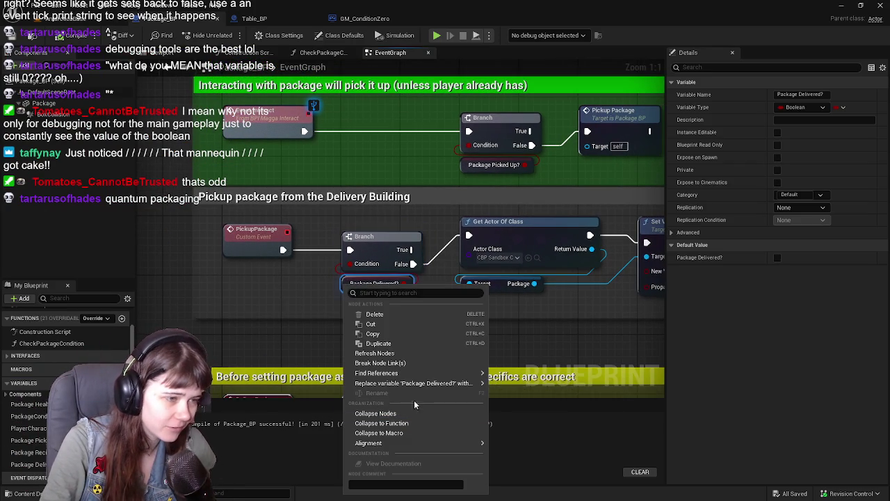
pyautogui.moveTo(419, 384)
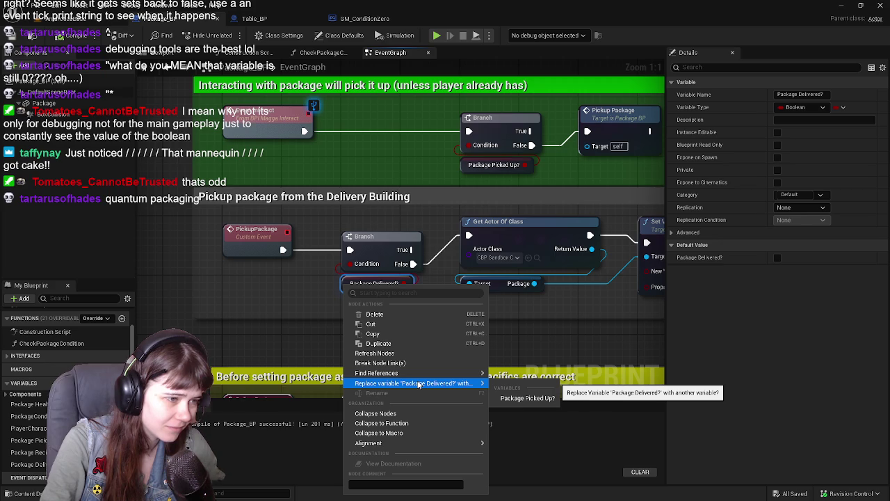
pyautogui.click(524, 380)
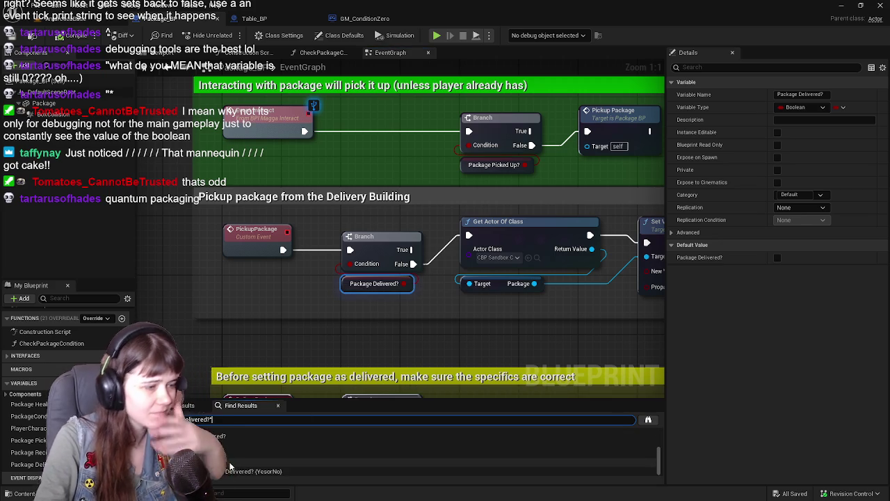
pyautogui.click(221, 454)
# Move the delivery Branch node lower in the Event Graph
pyautogui.scroll(-6, 390, 309)
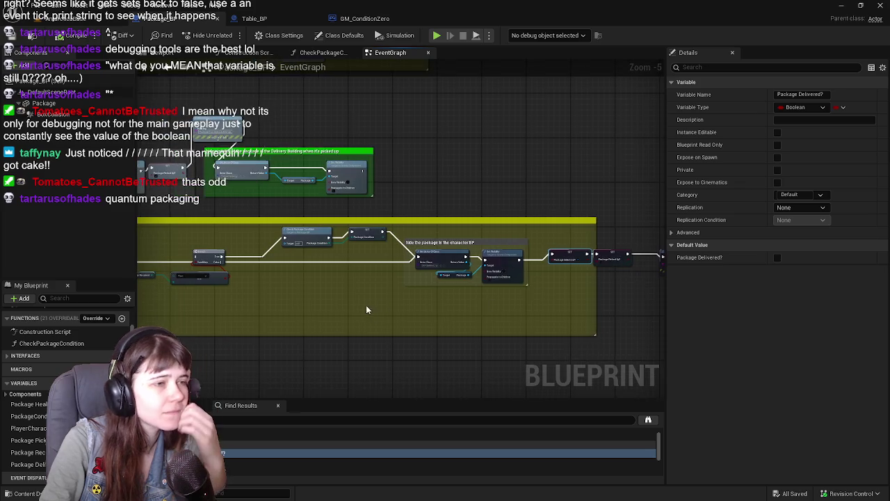
pyautogui.scroll(2, 368, 310)
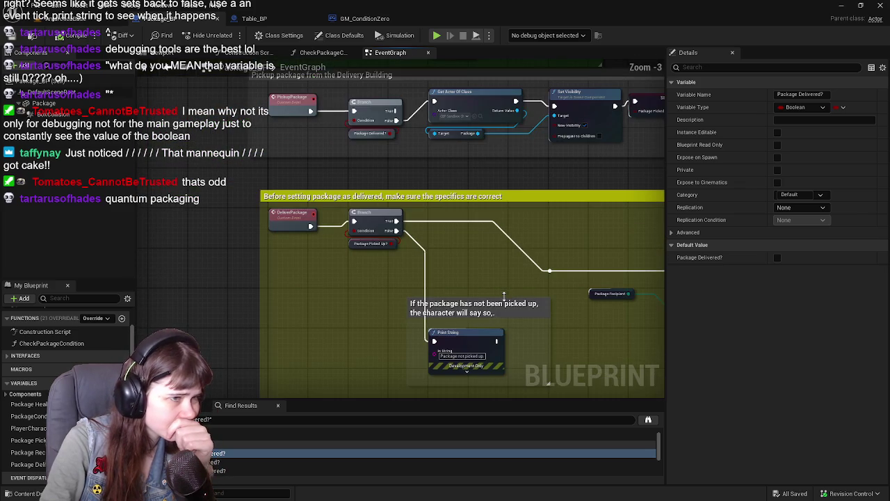
pyautogui.moveTo(608, 316)
pyautogui.mouseDown()
pyautogui.moveTo(512, 301)
pyautogui.moveTo(537, 303)
pyautogui.moveTo(517, 294)
pyautogui.moveTo(445, 314)
pyautogui.mouseUp()
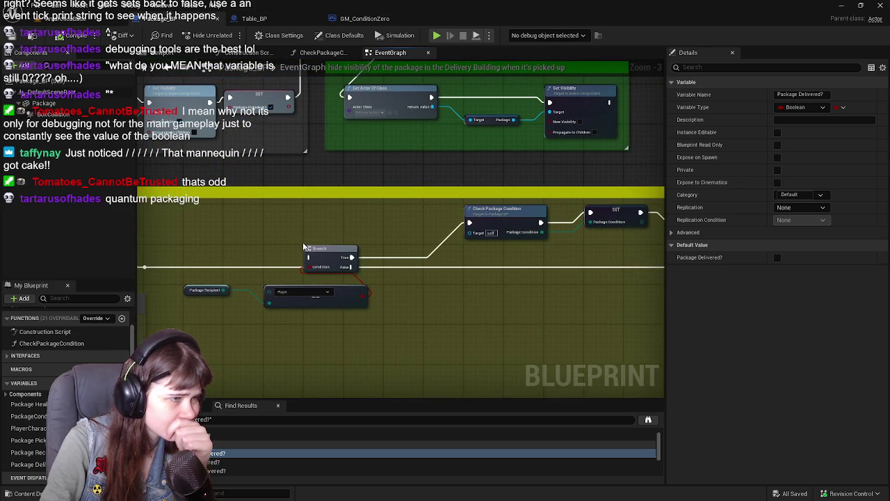
pyautogui.moveTo(345, 250)
pyautogui.mouseDown()
pyautogui.moveTo(412, 356)
pyautogui.moveTo(382, 330)
pyautogui.moveTo(372, 350)
pyautogui.moveTo(238, 348)
pyautogui.mouseUp()
# Try lining Check Package Condition and SET up with the Branch, and widen the Print String comment
pyautogui.moveTo(643, 197); pyautogui.dragTo(609, 199)
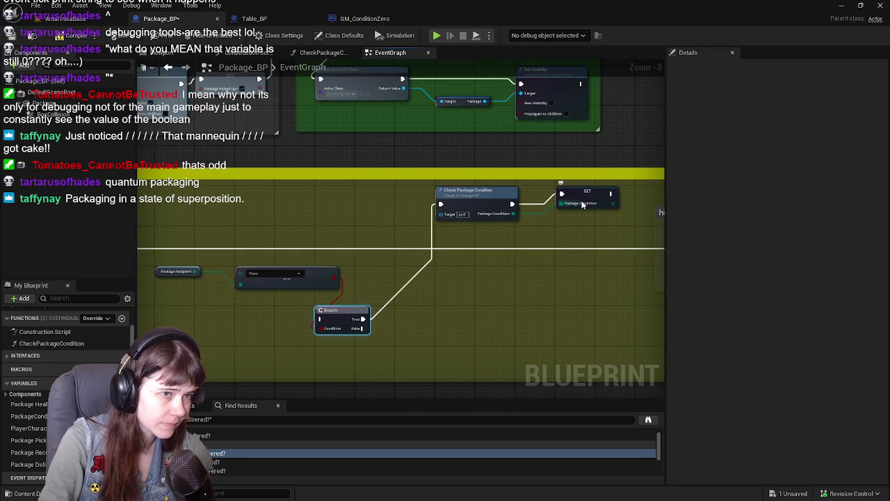
pyautogui.moveTo(406, 190); pyautogui.dragTo(547, 213)
pyautogui.moveTo(483, 210); pyautogui.dragTo(480, 324)
pyautogui.hotkey('ctrl', 'z')
pyautogui.hotkey('ctrl', 'z')
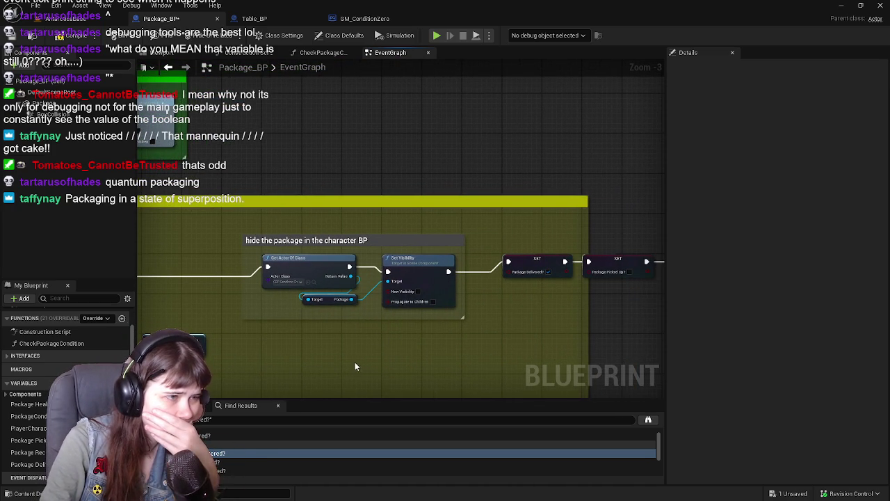
pyautogui.moveTo(440, 348)
pyautogui.mouseDown()
pyautogui.moveTo(205, 339)
pyautogui.moveTo(377, 339)
pyautogui.moveTo(252, 321)
pyautogui.mouseUp()
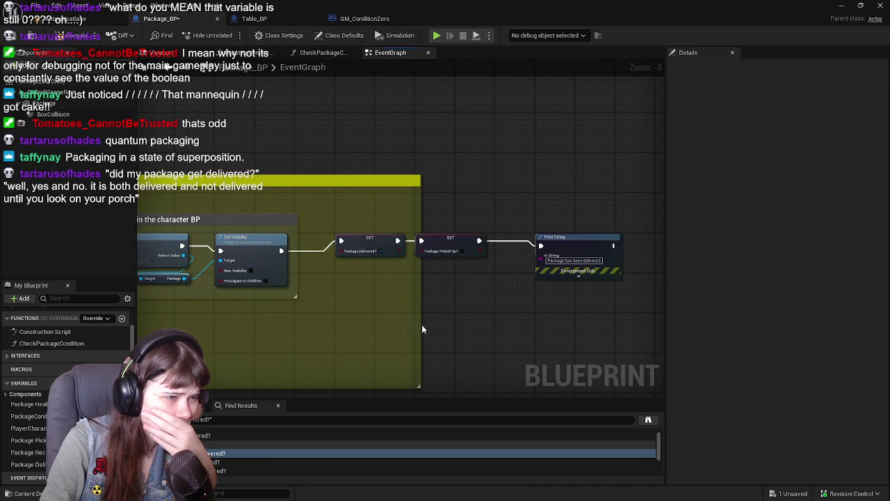
pyautogui.moveTo(421, 325); pyautogui.dragTo(688, 323)
# Move the 'hide the package in the character BP' comment group up and to the left
pyautogui.moveTo(427, 324); pyautogui.dragTo(624, 319)
pyautogui.moveTo(350, 327); pyautogui.dragTo(487, 327)
pyautogui.click(416, 290)
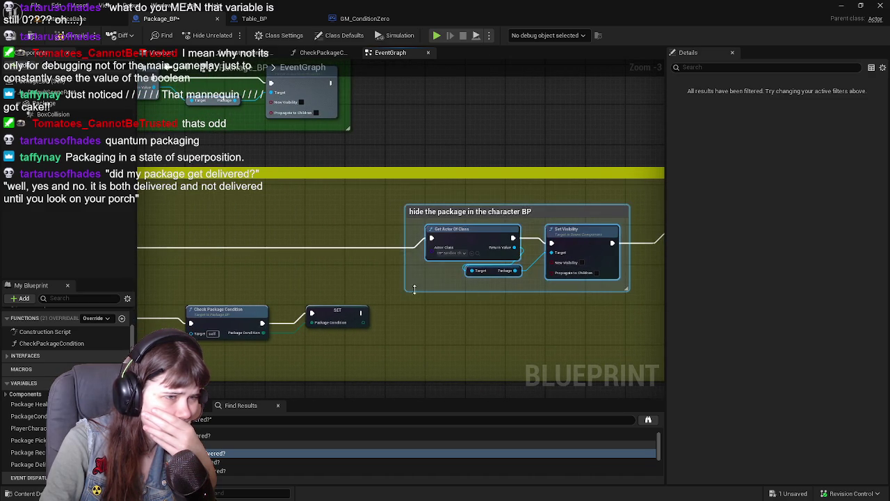
pyautogui.moveTo(417, 290); pyautogui.dragTo(591, 328)
pyautogui.moveTo(628, 277)
pyautogui.mouseDown()
pyautogui.moveTo(348, 276)
pyautogui.moveTo(614, 254)
pyautogui.mouseUp()
pyautogui.moveTo(422, 267); pyautogui.dragTo(296, 272)
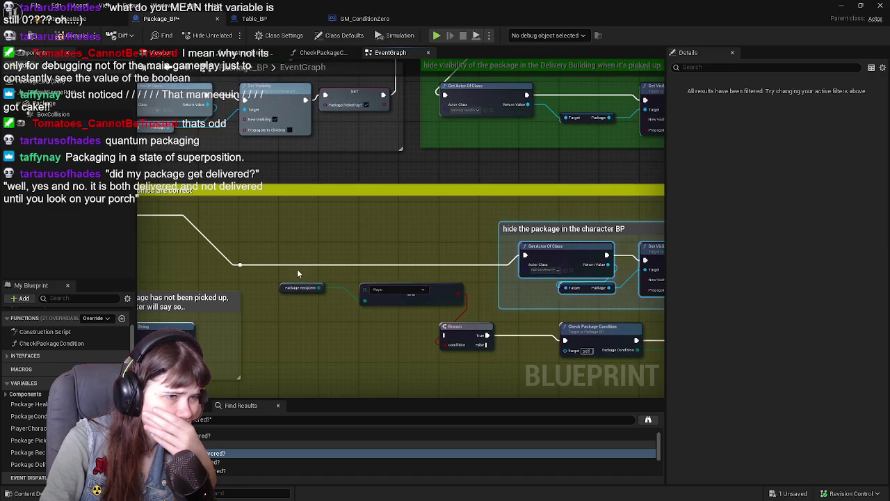
pyautogui.moveTo(560, 259)
pyautogui.mouseDown()
pyautogui.moveTo(356, 229)
pyautogui.moveTo(363, 209)
pyautogui.mouseUp()
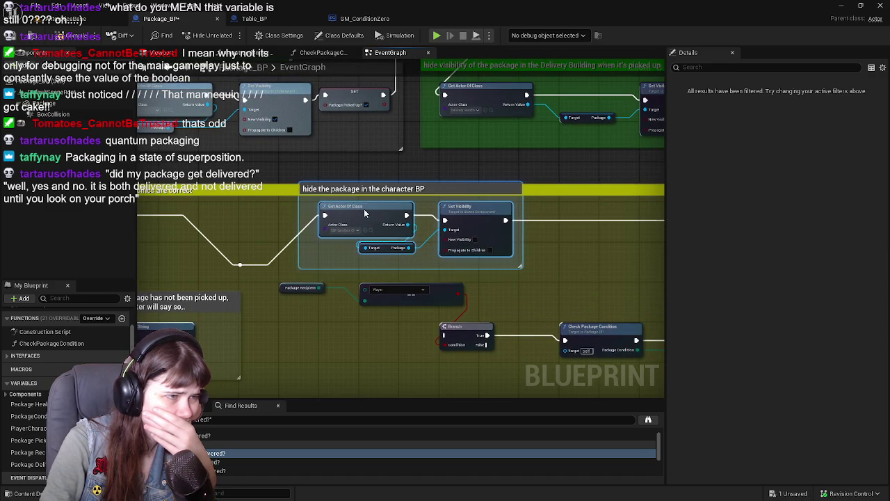
pyautogui.moveTo(379, 238)
pyautogui.mouseDown()
pyautogui.moveTo(411, 185)
pyautogui.moveTo(281, 187)
pyautogui.mouseUp()
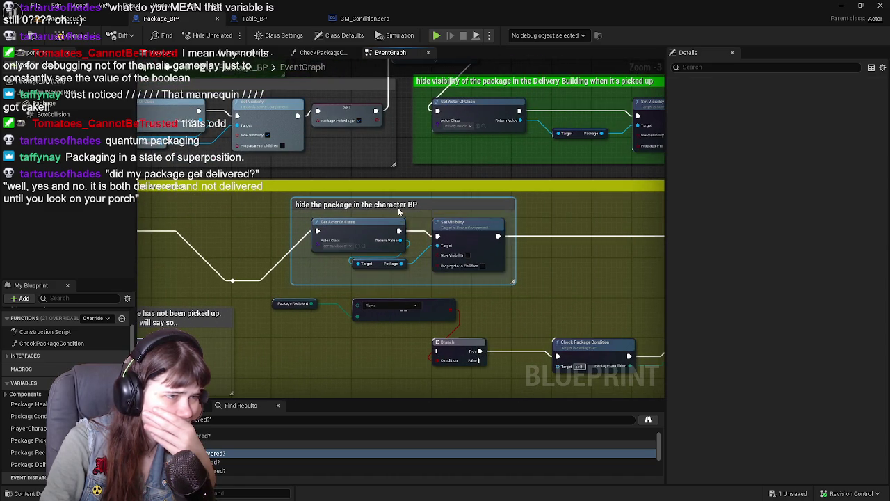
# Colour the 'hide the package in the character BP' comment bright green (RGB 0, 1, 0)
pyautogui.click(396, 205)
pyautogui.click(799, 120)
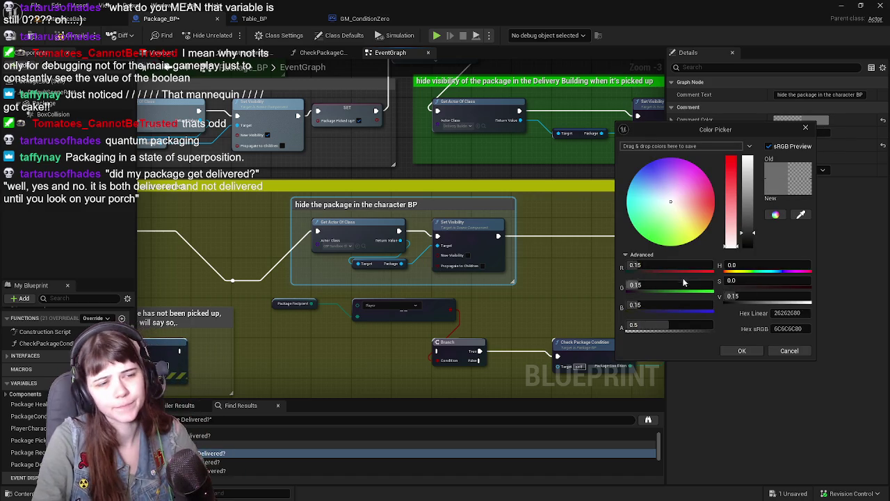
pyautogui.click(684, 264)
pyautogui.write('0')
pyautogui.press('Tab')
pyautogui.write('1')
pyautogui.press('Tab')
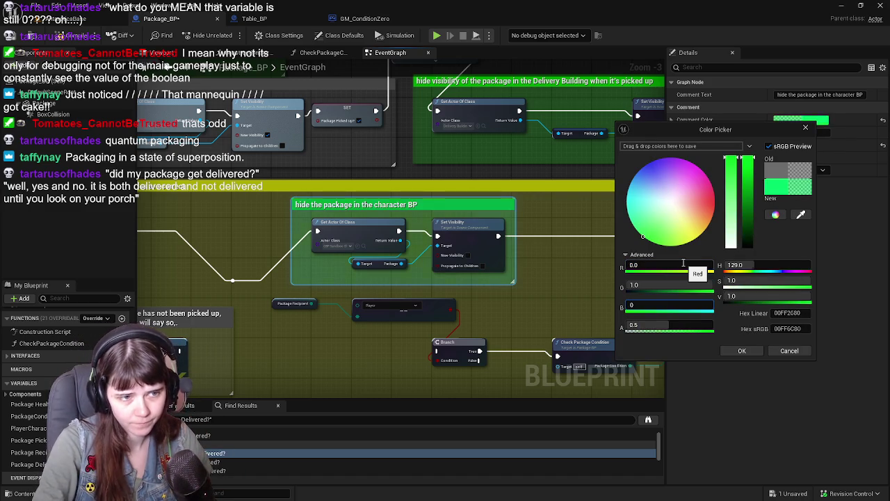
pyautogui.write('0')
pyautogui.press('Tab')
pyautogui.click(761, 350)
# Move the Player node down and place Package Recipient below it
pyautogui.moveTo(591, 236)
pyautogui.mouseDown()
pyautogui.moveTo(313, 208)
pyautogui.moveTo(247, 232)
pyautogui.moveTo(435, 283)
pyautogui.moveTo(562, 296)
pyautogui.moveTo(449, 299)
pyautogui.moveTo(379, 268)
pyautogui.moveTo(596, 278)
pyautogui.moveTo(424, 281)
pyautogui.moveTo(418, 274)
pyautogui.moveTo(619, 239)
pyautogui.moveTo(541, 192)
pyautogui.mouseUp()
pyautogui.moveTo(436, 230); pyautogui.dragTo(398, 314)
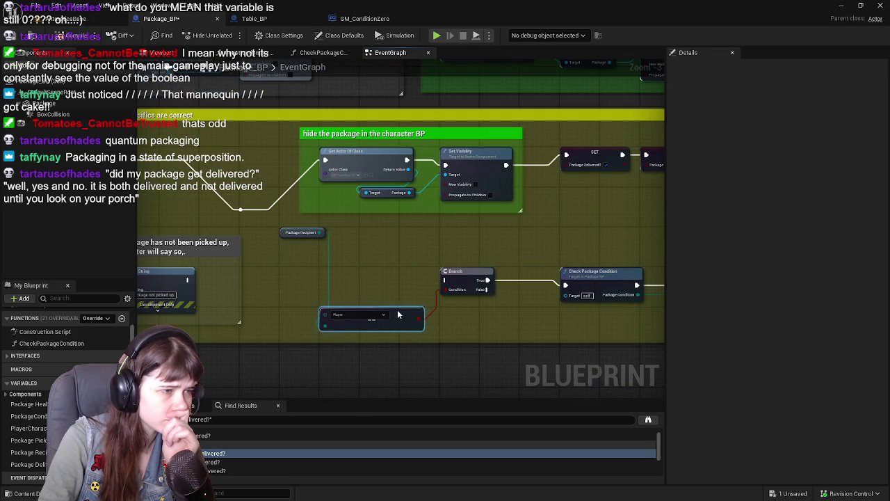
pyautogui.moveTo(282, 231)
pyautogui.mouseDown()
pyautogui.moveTo(317, 292)
pyautogui.moveTo(317, 339)
pyautogui.mouseUp()
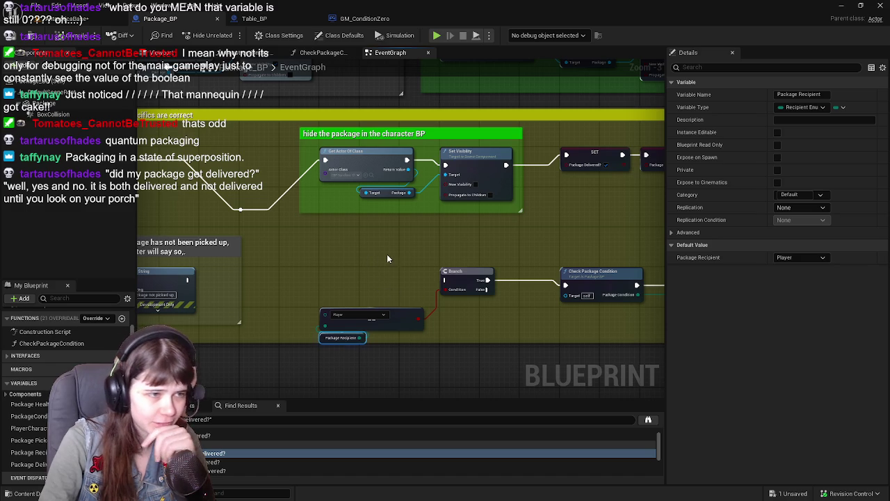
# Move the Player and Package Recipient pair beside the Branch and shrink the yellow comment box
pyautogui.click(339, 286)
pyautogui.moveTo(360, 339); pyautogui.dragTo(397, 284)
pyautogui.moveTo(416, 244); pyautogui.dragTo(151, 229)
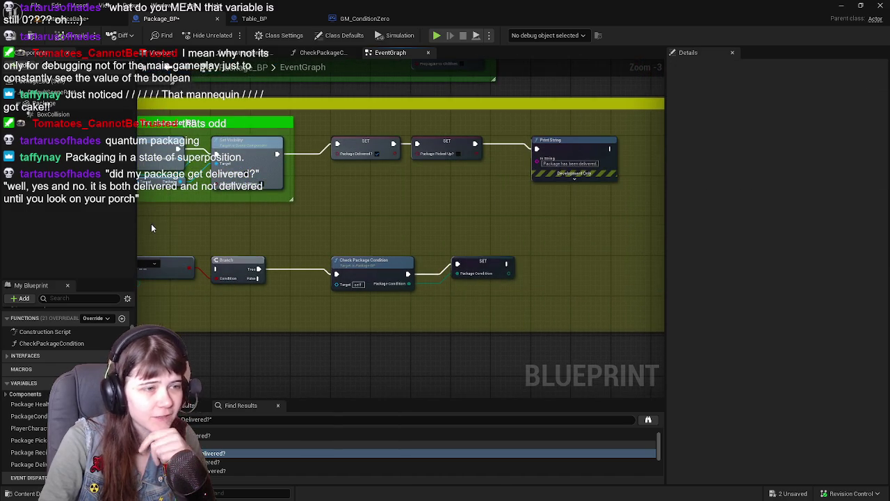
pyautogui.scroll(-2, 365, 234)
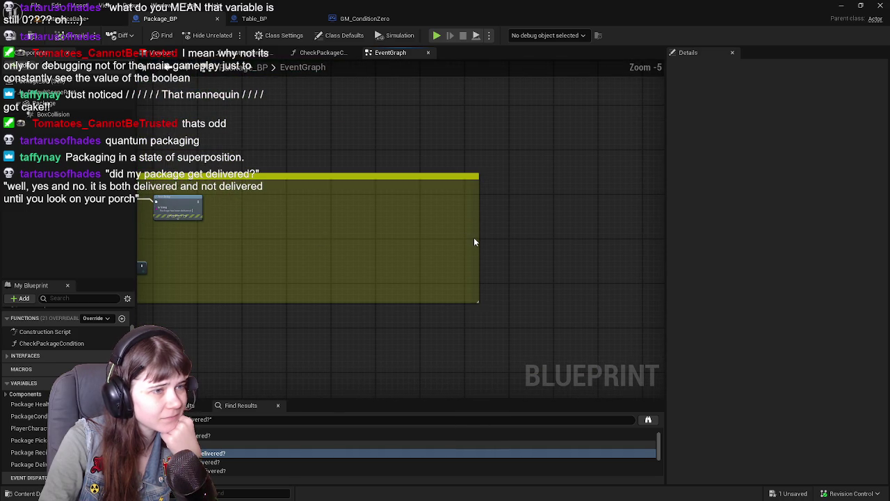
pyautogui.moveTo(478, 234); pyautogui.dragTo(231, 225)
pyautogui.scroll(2, 476, 260)
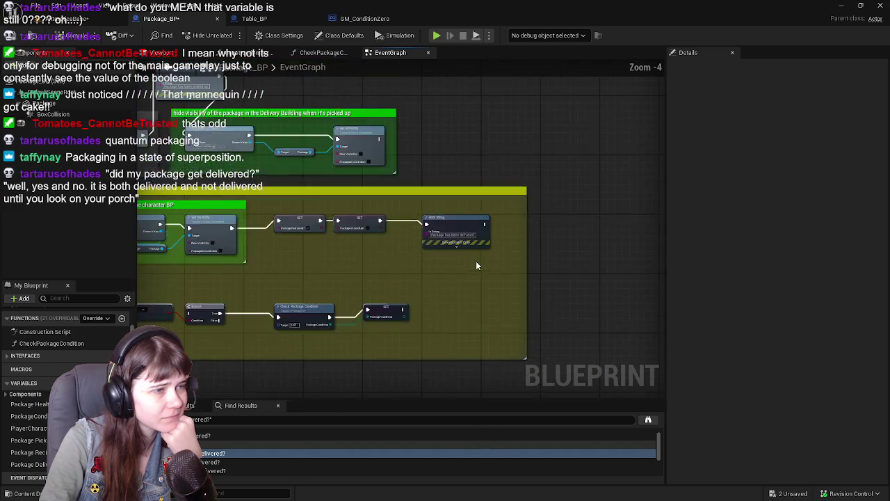
pyautogui.moveTo(544, 262)
pyautogui.mouseDown()
pyautogui.moveTo(496, 258)
pyautogui.moveTo(825, 326)
pyautogui.moveTo(458, 324)
pyautogui.moveTo(457, 285)
pyautogui.mouseUp()
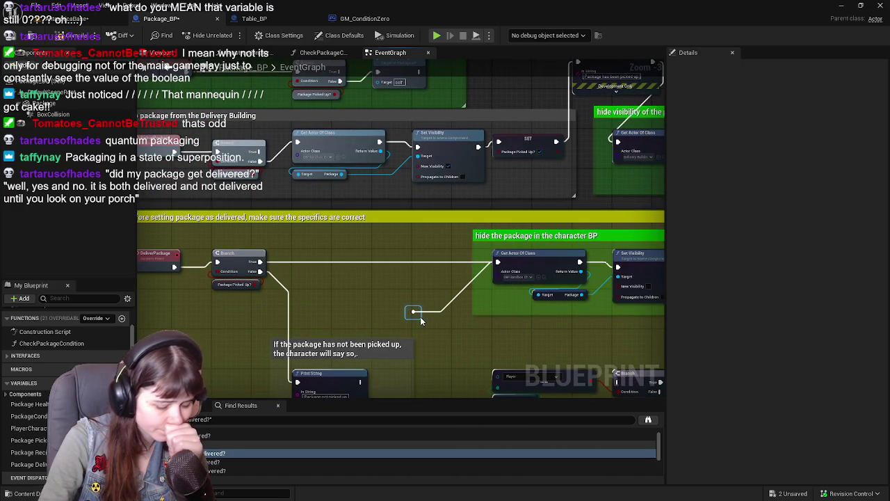
# Delete the stray reroute node and look over the event tick and pickup sections
pyautogui.press('Delete')
pyautogui.moveTo(350, 280)
pyautogui.mouseDown()
pyautogui.moveTo(337, 250)
pyautogui.moveTo(508, 267)
pyautogui.moveTo(591, 249)
pyautogui.moveTo(426, 183)
pyautogui.moveTo(407, 249)
pyautogui.moveTo(373, 257)
pyautogui.moveTo(368, 334)
pyautogui.mouseUp()
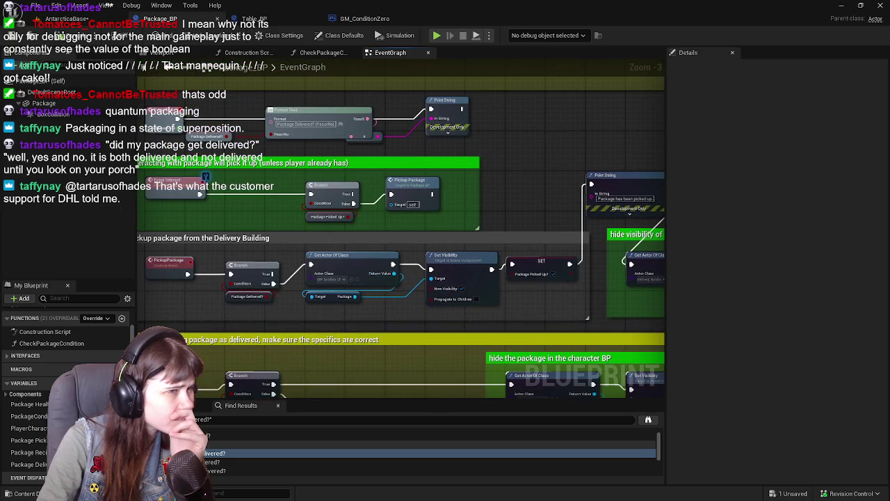
pyautogui.moveTo(482, 180); pyautogui.dragTo(512, 239)
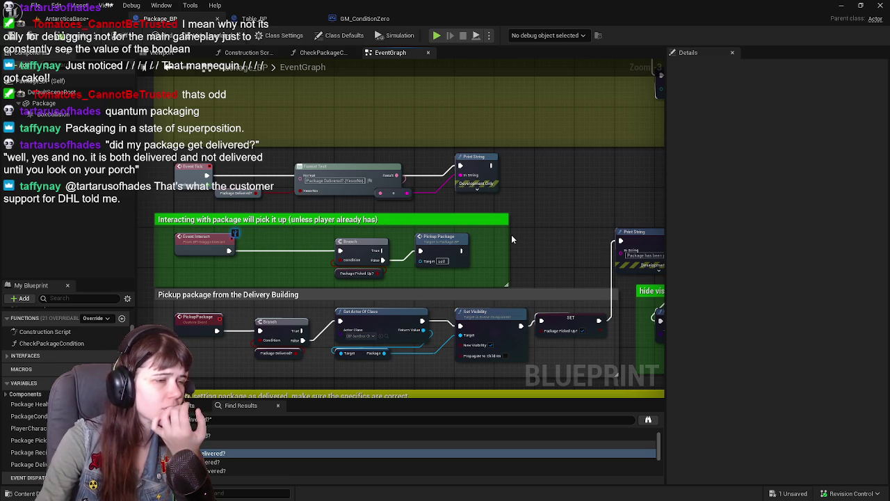
pyautogui.moveTo(554, 257); pyautogui.dragTo(589, 194)
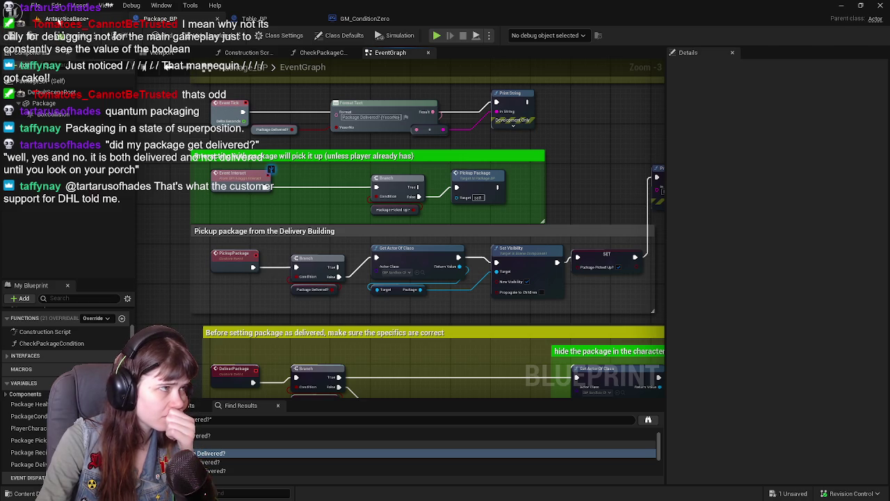
# Bring up Table_BP's event graph and view its delivery checks
pyautogui.click(66, 18)
pyautogui.click(201, 21)
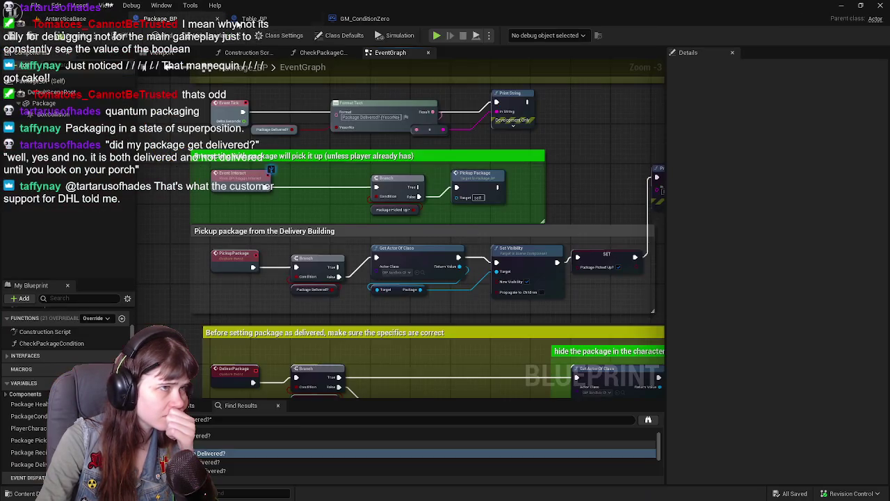
pyautogui.click(254, 19)
pyautogui.moveTo(241, 227)
pyautogui.mouseDown()
pyautogui.moveTo(402, 139)
pyautogui.moveTo(429, 143)
pyautogui.moveTo(408, 90)
pyautogui.mouseUp()
pyautogui.moveTo(543, 231)
pyautogui.mouseDown()
pyautogui.moveTo(450, 195)
pyautogui.moveTo(340, 195)
pyautogui.moveTo(324, 166)
pyautogui.moveTo(375, 209)
pyautogui.moveTo(494, 249)
pyautogui.moveTo(497, 306)
pyautogui.moveTo(516, 311)
pyautogui.moveTo(513, 295)
pyautogui.moveTo(411, 282)
pyautogui.moveTo(483, 280)
pyautogui.moveTo(470, 291)
pyautogui.moveTo(367, 281)
pyautogui.mouseUp()
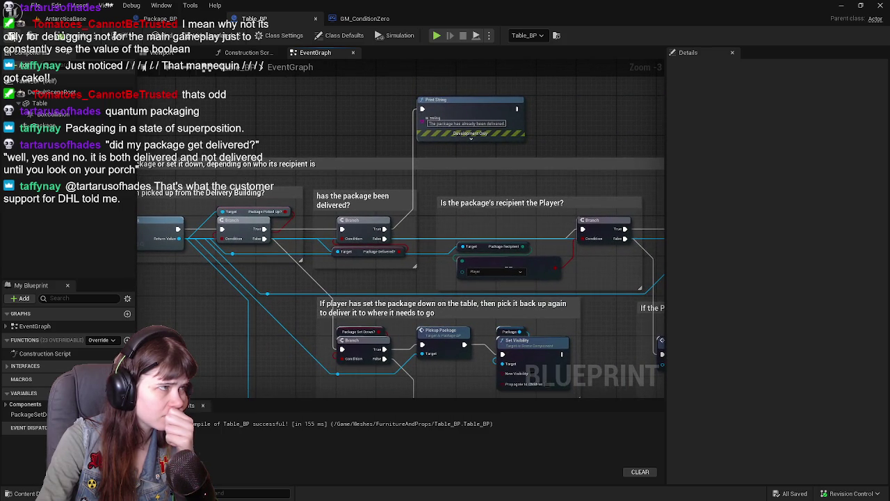
# Show GM_ConditionZero's event graph and review the delivery task and visibility nodes
pyautogui.click(69, 18)
pyautogui.click(306, 19)
pyautogui.click(380, 21)
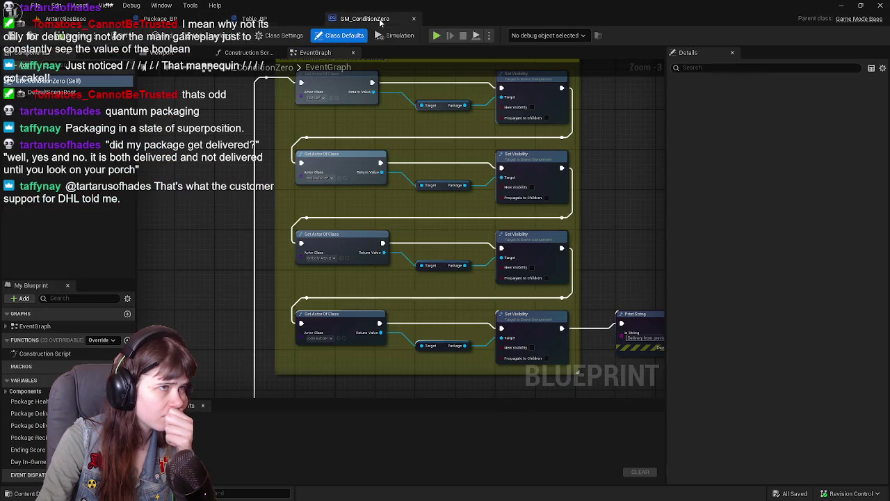
pyautogui.moveTo(229, 295)
pyautogui.mouseDown()
pyautogui.moveTo(224, 244)
pyautogui.moveTo(342, 153)
pyautogui.moveTo(460, 259)
pyautogui.mouseUp()
pyautogui.scroll(-1, 461, 259)
pyautogui.moveTo(435, 118); pyautogui.dragTo(456, 292)
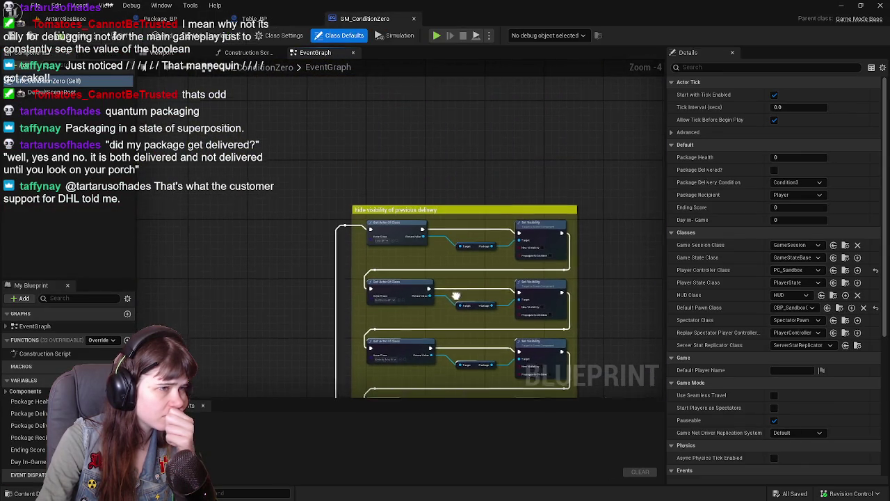
pyautogui.scroll(1, 456, 292)
pyautogui.moveTo(436, 385)
pyautogui.mouseDown()
pyautogui.moveTo(427, 358)
pyautogui.moveTo(438, 237)
pyautogui.moveTo(431, 202)
pyautogui.moveTo(490, 183)
pyautogui.mouseUp()
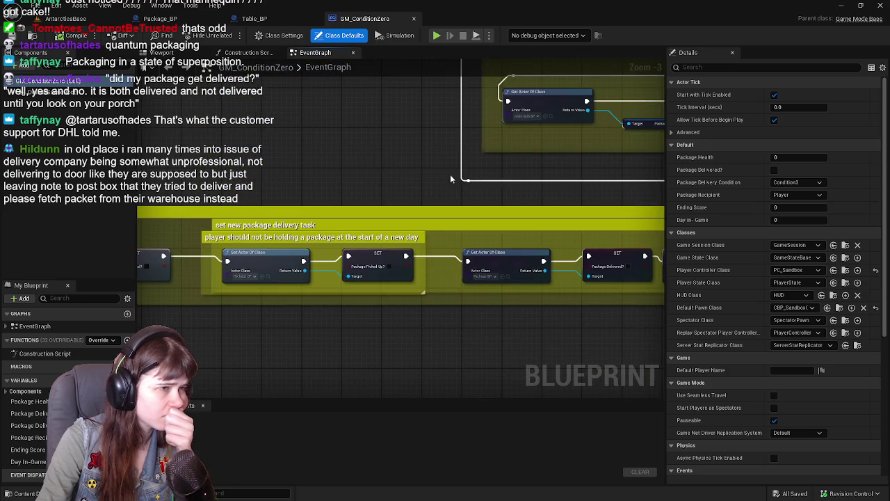
# Pan across the Sleep to next day, new delivery task and Spawn Package sections
pyautogui.moveTo(240, 177); pyautogui.dragTo(665, 161)
pyautogui.moveTo(582, 171)
pyautogui.mouseDown()
pyautogui.moveTo(457, 139)
pyautogui.moveTo(149, 153)
pyautogui.mouseUp()
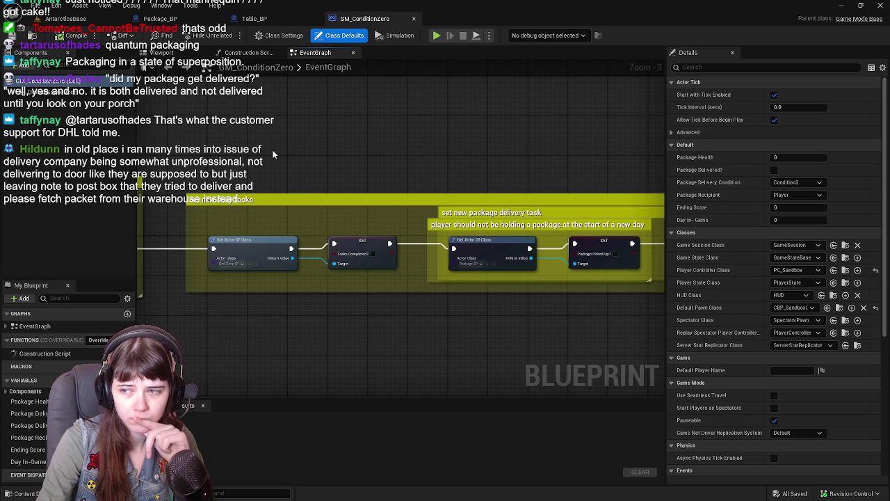
pyautogui.moveTo(331, 152)
pyautogui.mouseDown()
pyautogui.moveTo(207, 158)
pyautogui.moveTo(167, 170)
pyautogui.moveTo(363, 185)
pyautogui.mouseUp()
pyautogui.moveTo(313, 214)
pyautogui.mouseDown()
pyautogui.moveTo(452, 212)
pyautogui.moveTo(271, 209)
pyautogui.moveTo(320, 217)
pyautogui.mouseUp()
pyautogui.moveTo(265, 189); pyautogui.dragTo(412, 196)
pyautogui.scroll(-2, 417, 243)
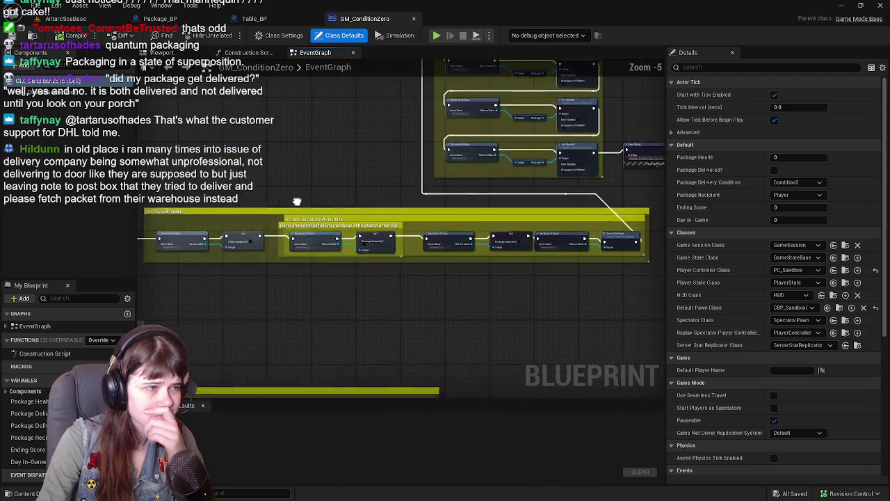
pyautogui.moveTo(442, 314); pyautogui.dragTo(511, 192)
pyautogui.scroll(3, 506, 186)
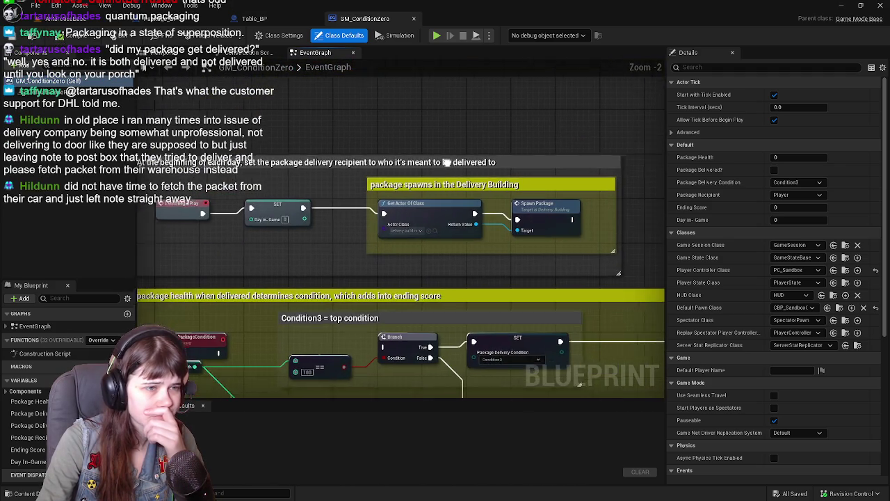
# Turn the 'package spawns in the Delivery Building' comment green by setting red to 0
pyautogui.click(434, 227)
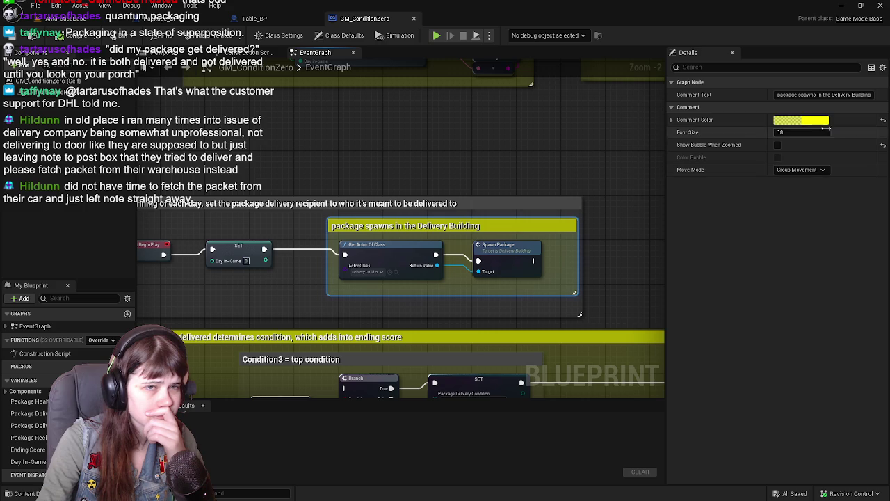
pyautogui.click(799, 119)
pyautogui.click(665, 264)
pyautogui.write('0')
pyautogui.press('Return')
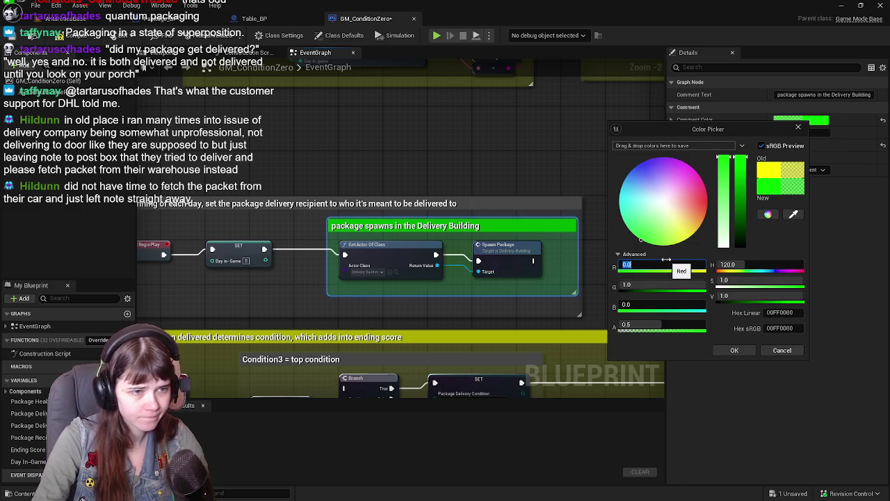
pyautogui.click(734, 349)
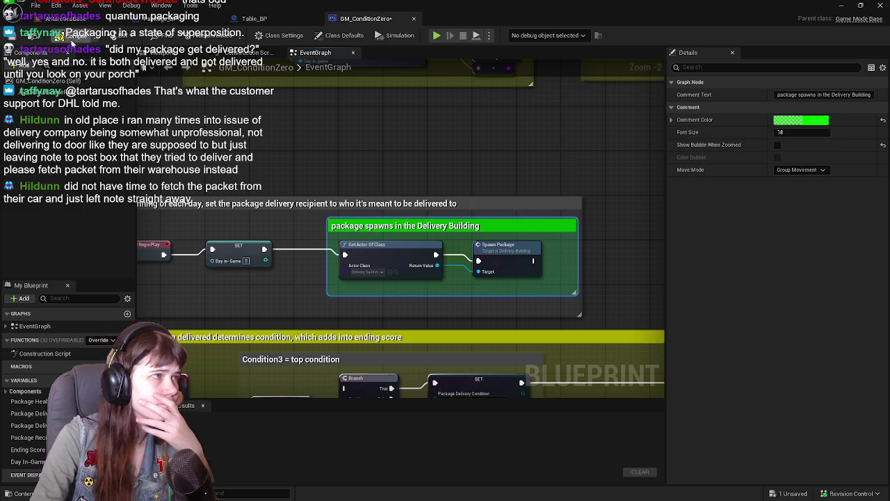
# Compile and save GM_ConditionZero, then look over its Condition nodes
pyautogui.click(67, 35)
pyautogui.moveTo(331, 304)
pyautogui.mouseDown()
pyautogui.moveTo(401, 253)
pyautogui.moveTo(437, 169)
pyautogui.mouseUp()
pyautogui.scroll(-1, 428, 195)
pyautogui.scroll(-1, 429, 195)
pyautogui.scroll(-1, 369, 198)
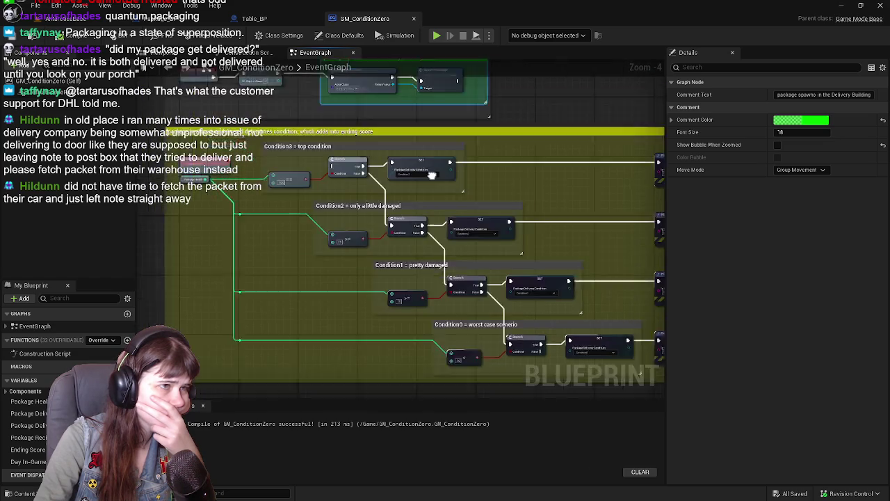
pyautogui.moveTo(468, 207); pyautogui.dragTo(383, 184)
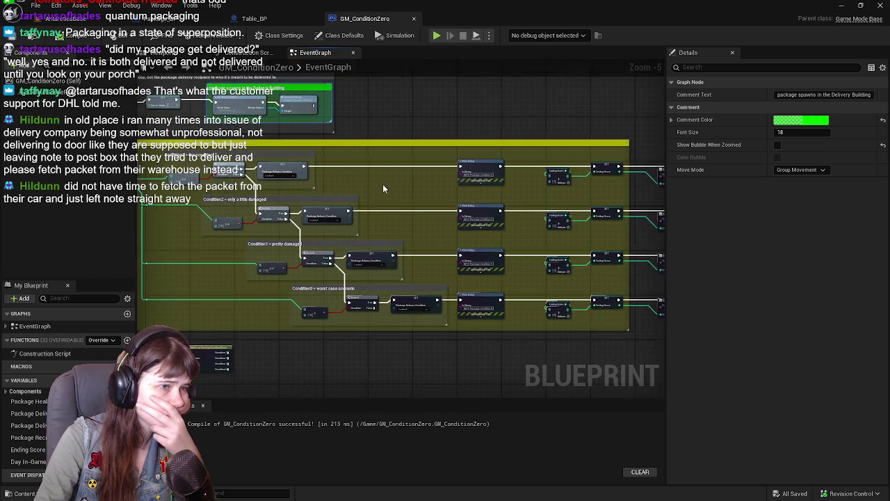
pyautogui.scroll(-1, 375, 184)
# Review the Switch node and Sleep to next day comment, then return to Table_BP
pyautogui.scroll(1, 362, 185)
pyautogui.scroll(2, 390, 185)
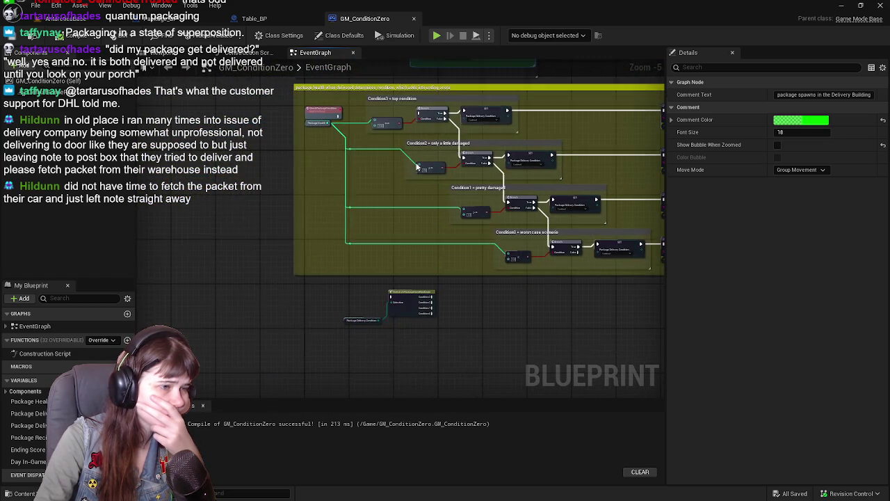
pyautogui.moveTo(395, 323)
pyautogui.mouseDown()
pyautogui.moveTo(384, 184)
pyautogui.moveTo(393, 334)
pyautogui.mouseUp()
pyautogui.scroll(-2, 384, 185)
pyautogui.moveTo(393, 132); pyautogui.dragTo(395, 312)
pyautogui.scroll(2, 389, 210)
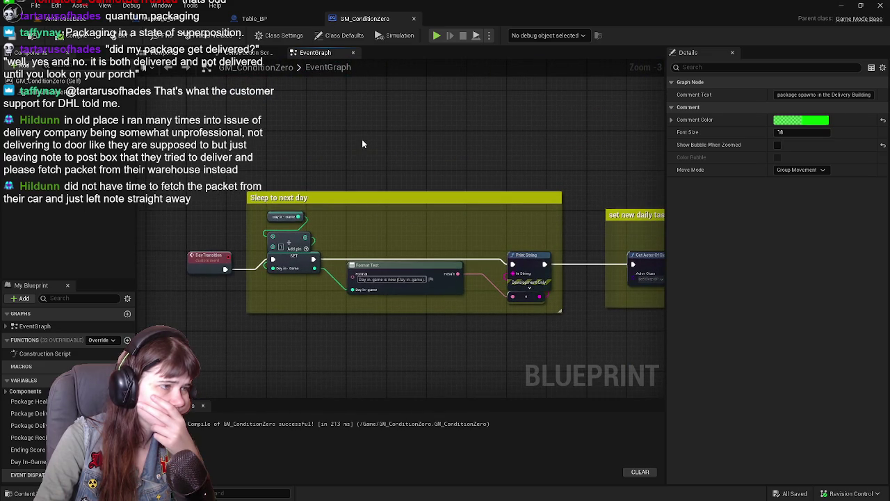
pyautogui.click(267, 17)
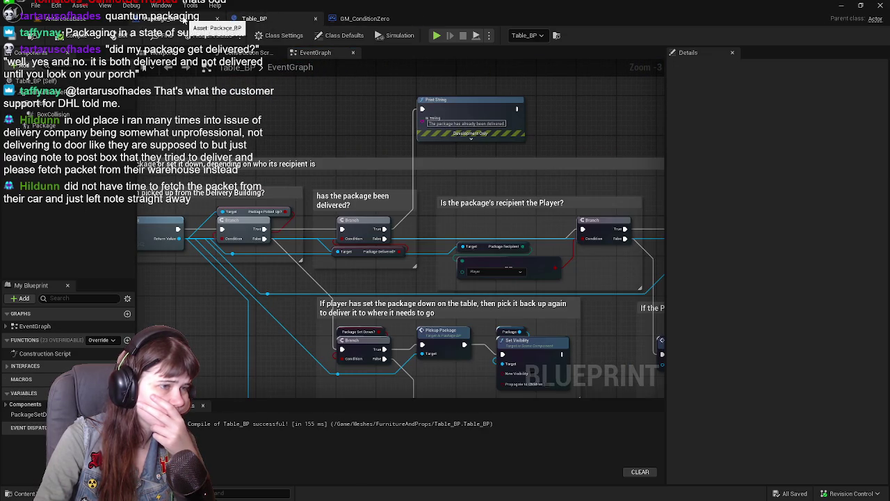
# Toggle a breakpoint on Table_BP's Package Picked Up? Branch in the Event Interact logic
pyautogui.scroll(-2, 322, 337)
pyautogui.scroll(2, 437, 278)
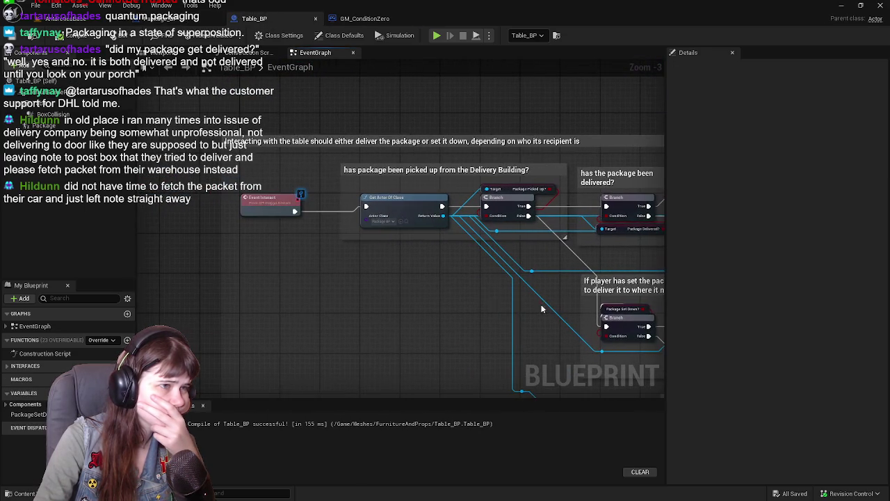
pyautogui.moveTo(437, 277)
pyautogui.mouseDown()
pyautogui.moveTo(433, 304)
pyautogui.moveTo(403, 298)
pyautogui.moveTo(411, 301)
pyautogui.mouseUp()
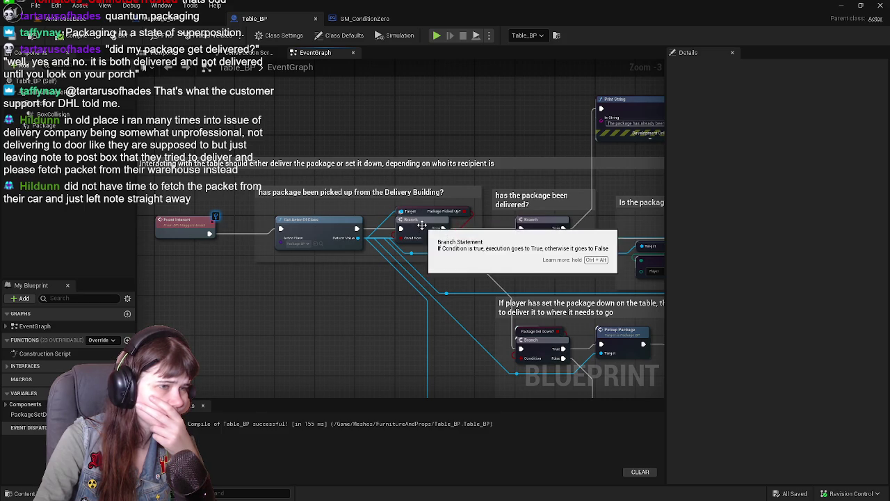
pyautogui.scroll(1, 508, 239)
pyautogui.moveTo(508, 239); pyautogui.dragTo(353, 239)
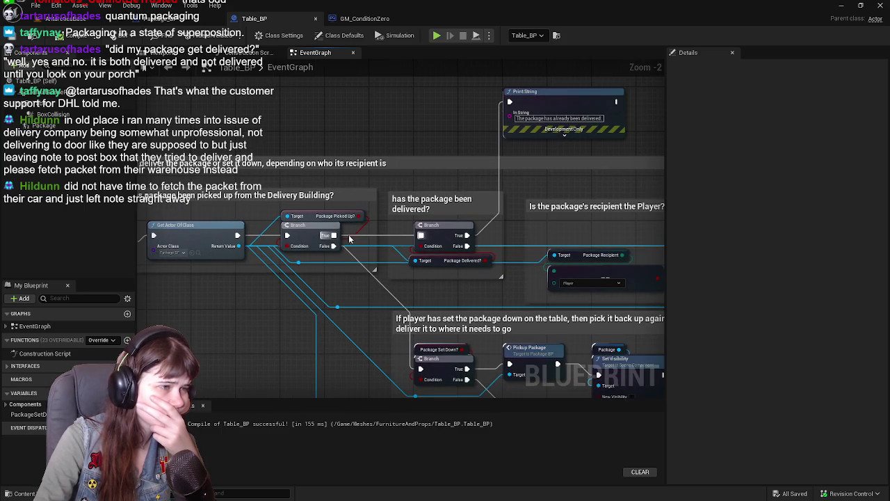
pyautogui.rightClick(300, 233)
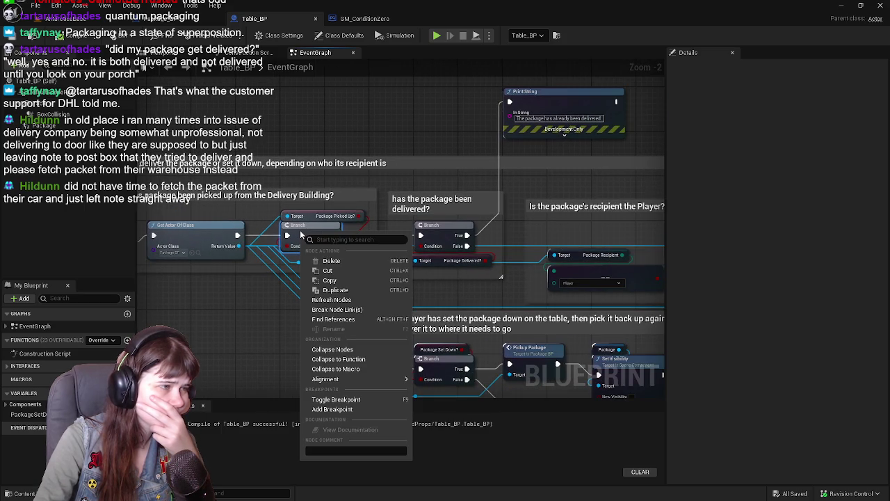
pyautogui.click(361, 401)
pyautogui.moveTo(293, 354); pyautogui.dragTo(349, 304)
pyautogui.moveTo(515, 179)
pyautogui.mouseDown()
pyautogui.moveTo(253, 170)
pyautogui.moveTo(518, 182)
pyautogui.moveTo(330, 178)
pyautogui.moveTo(366, 188)
pyautogui.mouseUp()
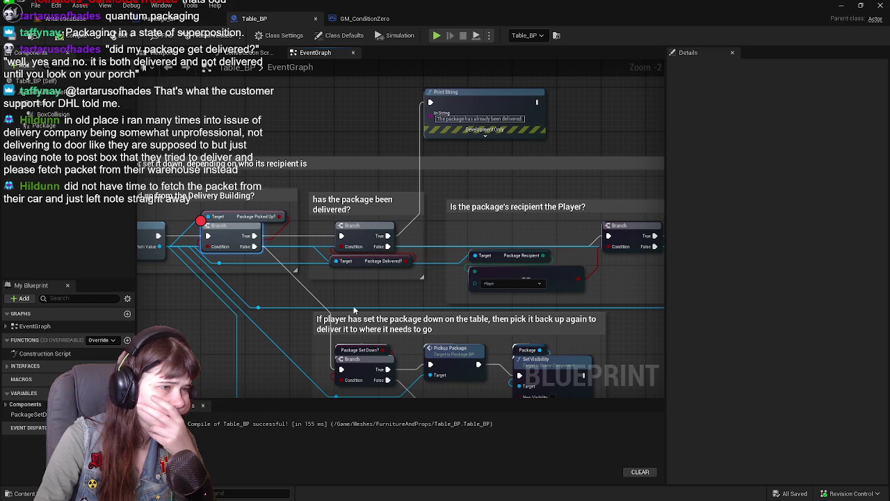
pyautogui.moveTo(357, 292); pyautogui.dragTo(335, 309)
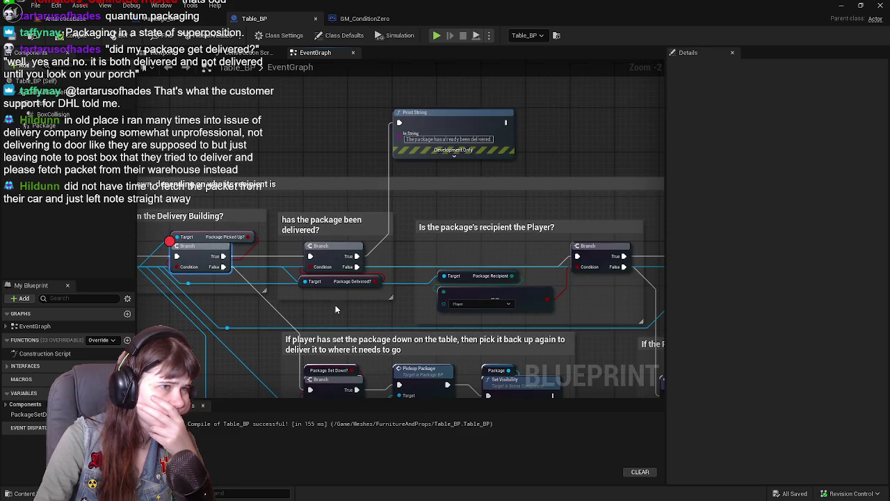
pyautogui.rightClick(450, 120)
pyautogui.click(334, 164)
pyautogui.moveTo(258, 241)
pyautogui.mouseDown()
pyautogui.moveTo(437, 224)
pyautogui.moveTo(526, 235)
pyautogui.moveTo(336, 225)
pyautogui.mouseUp()
pyautogui.moveTo(414, 157)
pyautogui.mouseDown()
pyautogui.moveTo(396, 161)
pyautogui.moveTo(423, 188)
pyautogui.moveTo(318, 199)
pyautogui.mouseUp()
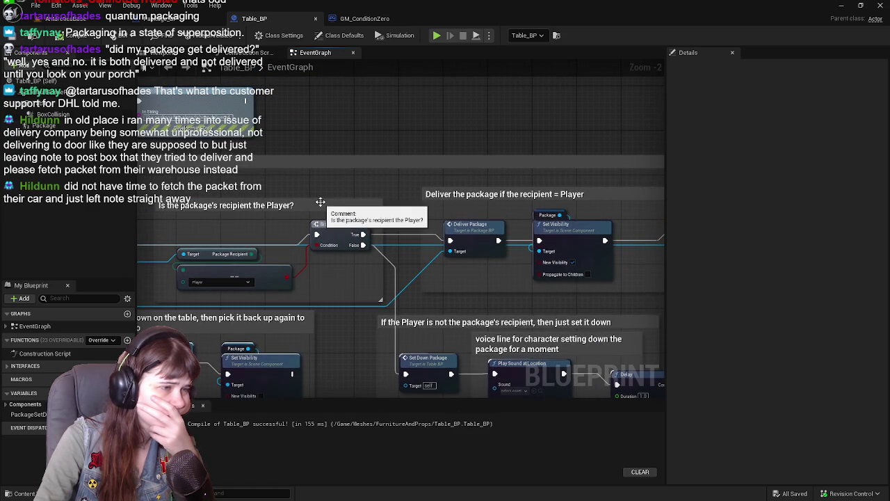
pyautogui.moveTo(253, 210); pyautogui.dragTo(314, 201)
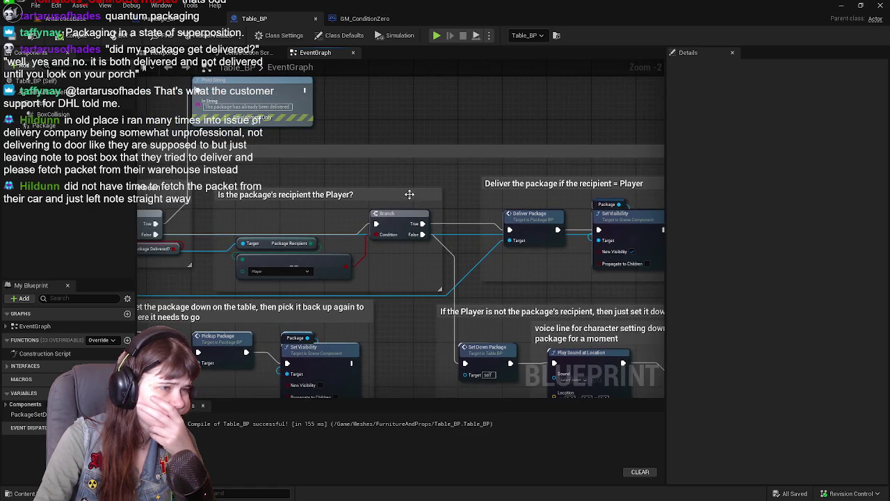
pyautogui.moveTo(409, 194); pyautogui.dragTo(312, 228)
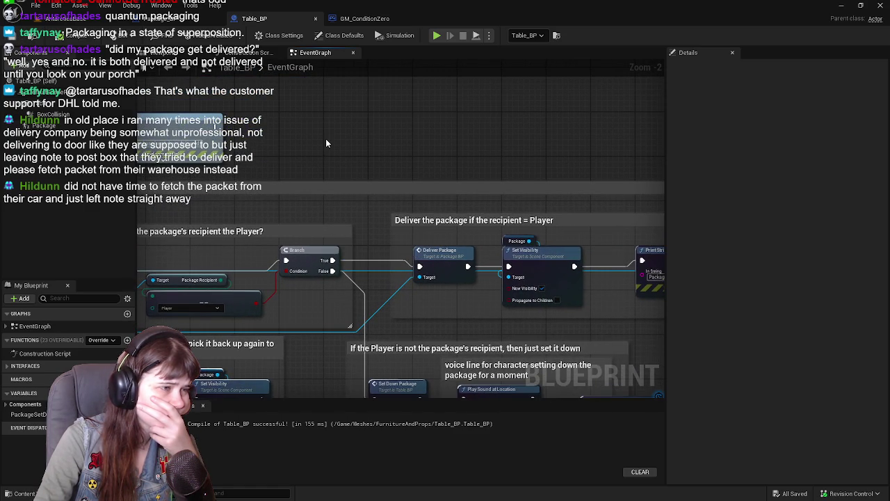
pyautogui.moveTo(308, 165); pyautogui.dragTo(407, 83)
pyautogui.moveTo(305, 244)
pyautogui.mouseDown()
pyautogui.moveTo(416, 204)
pyautogui.moveTo(445, 159)
pyautogui.moveTo(560, 169)
pyautogui.mouseUp()
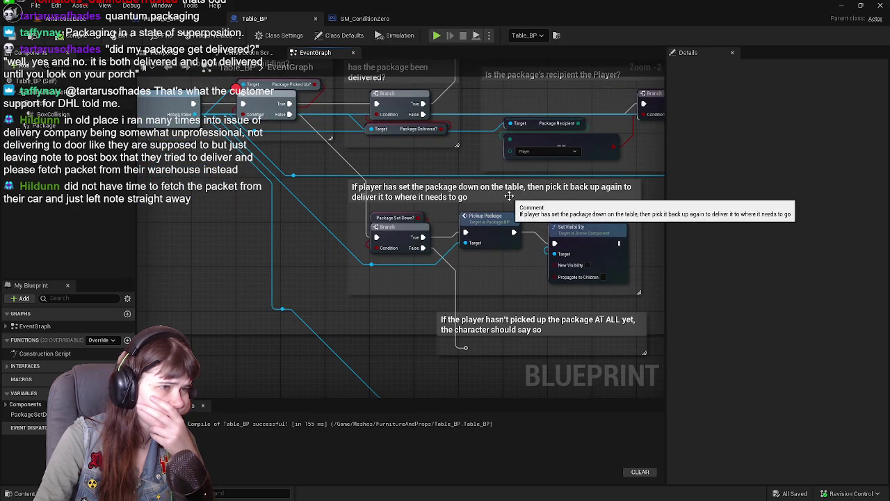
pyautogui.moveTo(591, 196)
pyautogui.mouseDown()
pyautogui.moveTo(317, 208)
pyautogui.moveTo(386, 295)
pyautogui.moveTo(546, 214)
pyautogui.mouseUp()
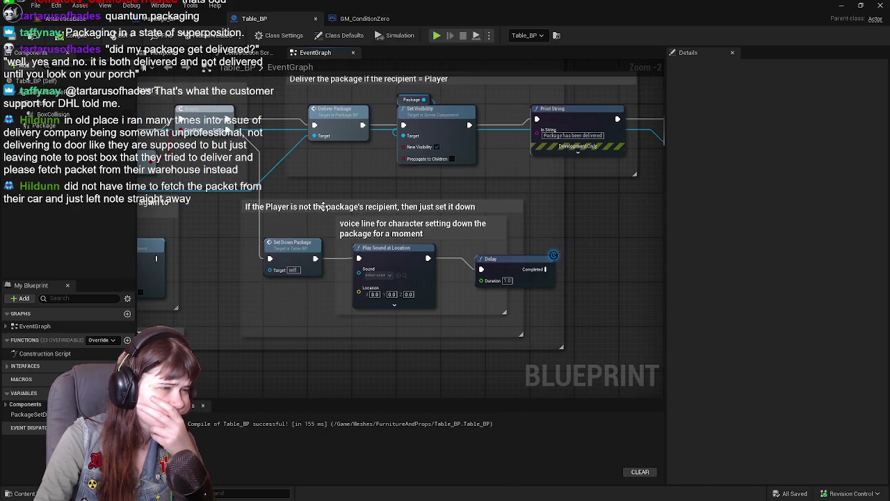
pyautogui.moveTo(315, 204); pyautogui.dragTo(321, 237)
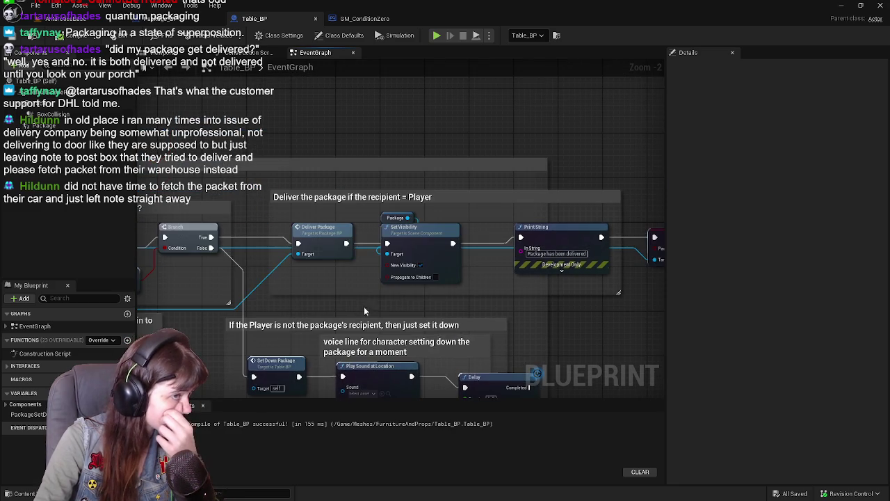
pyautogui.doubleClick(321, 237)
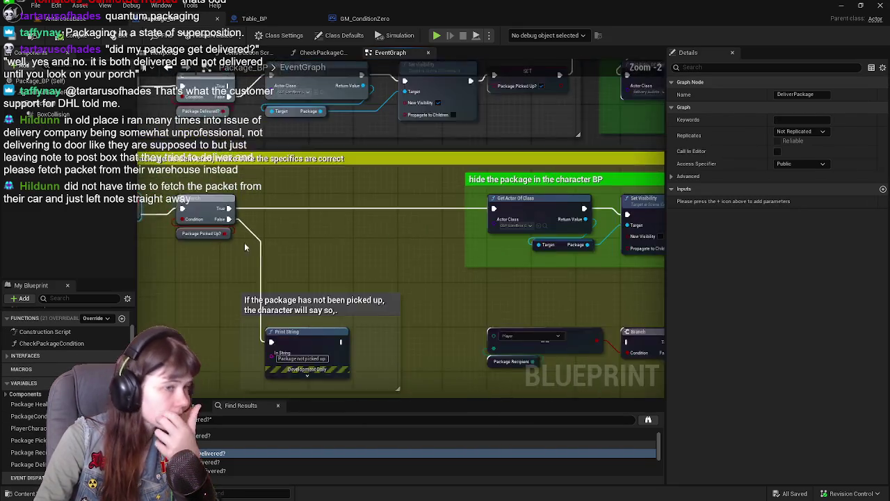
pyautogui.moveTo(425, 256)
pyautogui.mouseDown()
pyautogui.moveTo(316, 222)
pyautogui.moveTo(272, 294)
pyautogui.moveTo(450, 273)
pyautogui.mouseUp()
pyautogui.moveTo(327, 268); pyautogui.dragTo(452, 279)
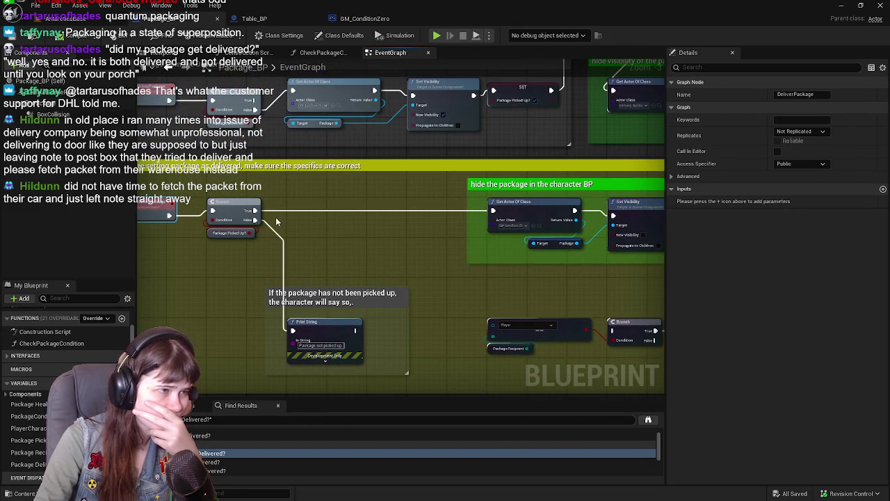
pyautogui.moveTo(254, 216)
pyautogui.mouseDown()
pyautogui.moveTo(397, 254)
pyautogui.moveTo(313, 242)
pyautogui.moveTo(202, 246)
pyautogui.moveTo(498, 281)
pyautogui.mouseUp()
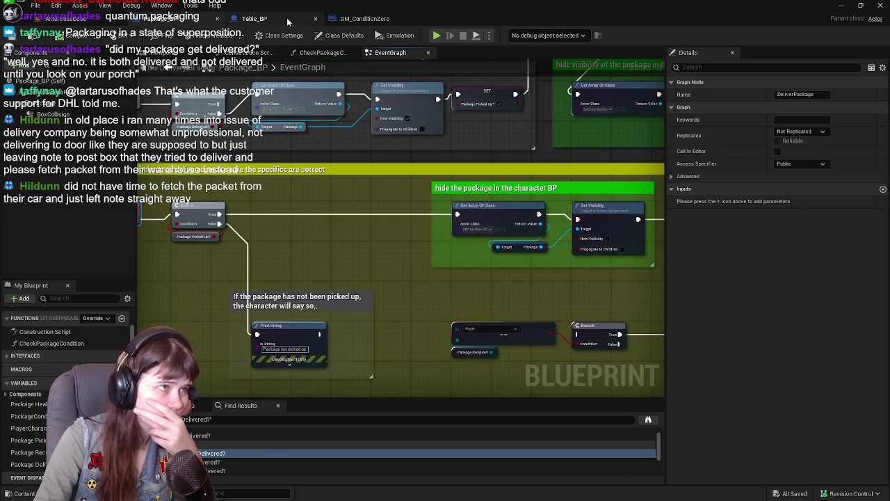
pyautogui.click(290, 22)
pyautogui.moveTo(523, 190); pyautogui.dragTo(421, 179)
pyautogui.click(281, 110)
pyautogui.moveTo(282, 110); pyautogui.dragTo(381, 114)
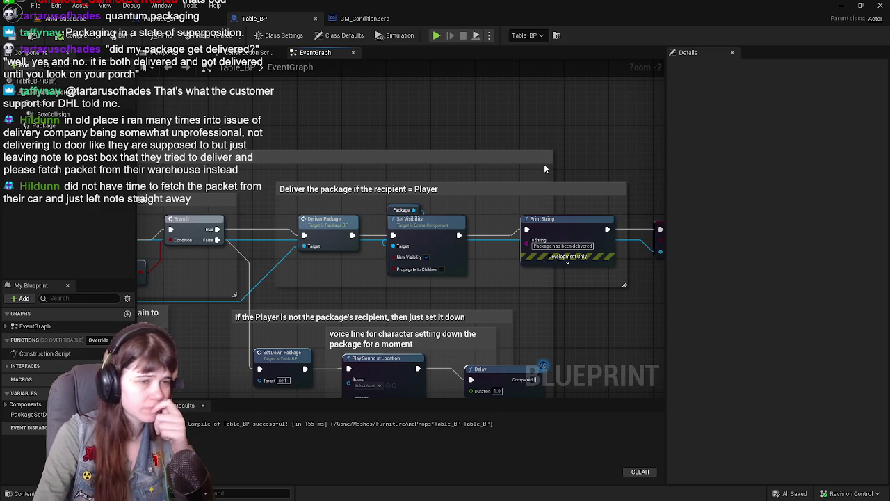
pyautogui.moveTo(550, 157); pyautogui.dragTo(415, 150)
pyautogui.rightClick(550, 218)
# Add a breakpoint to Table_BP's SET Package Picked Up? node
pyautogui.click(511, 303)
pyautogui.moveTo(511, 303); pyautogui.dragTo(462, 302)
pyautogui.rightClick(511, 220)
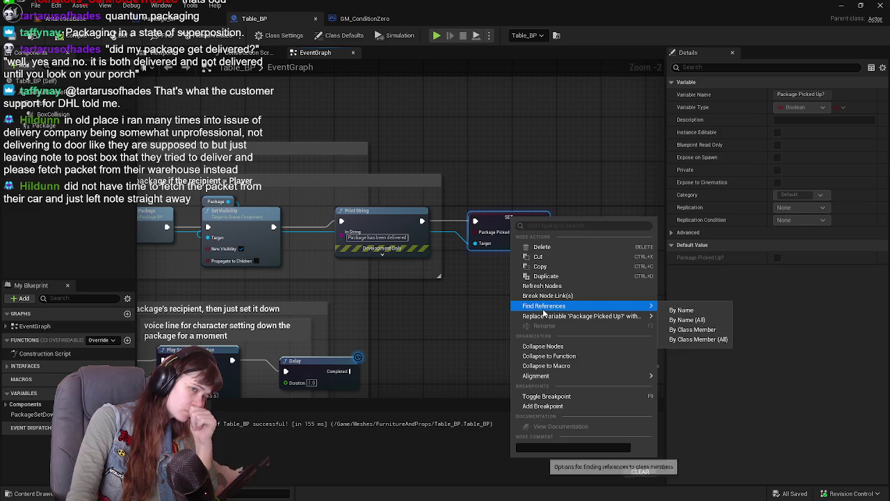
pyautogui.click(548, 405)
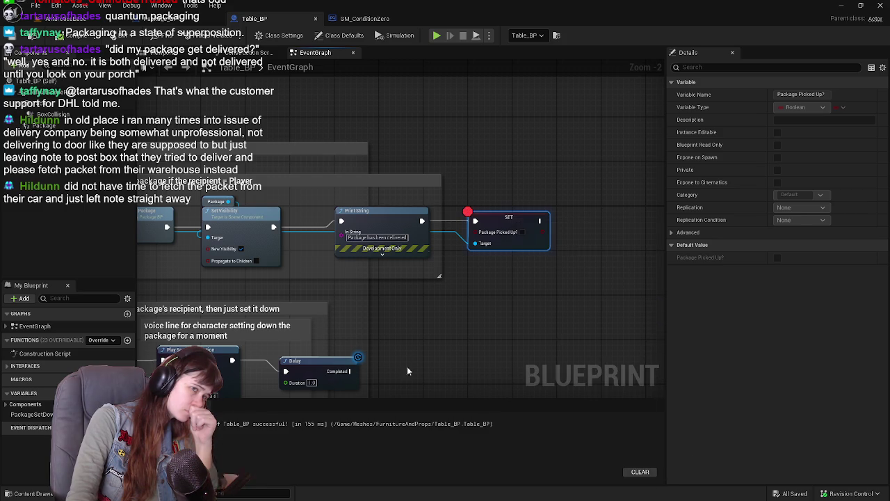
# Review the Branch and Pickup Package nodes, then return to the Package_BP graph
pyautogui.moveTo(295, 298); pyautogui.dragTo(358, 322)
pyautogui.moveTo(224, 286); pyautogui.dragTo(391, 321)
pyautogui.moveTo(395, 271)
pyautogui.mouseDown()
pyautogui.moveTo(418, 202)
pyautogui.moveTo(498, 269)
pyautogui.moveTo(541, 139)
pyautogui.mouseUp()
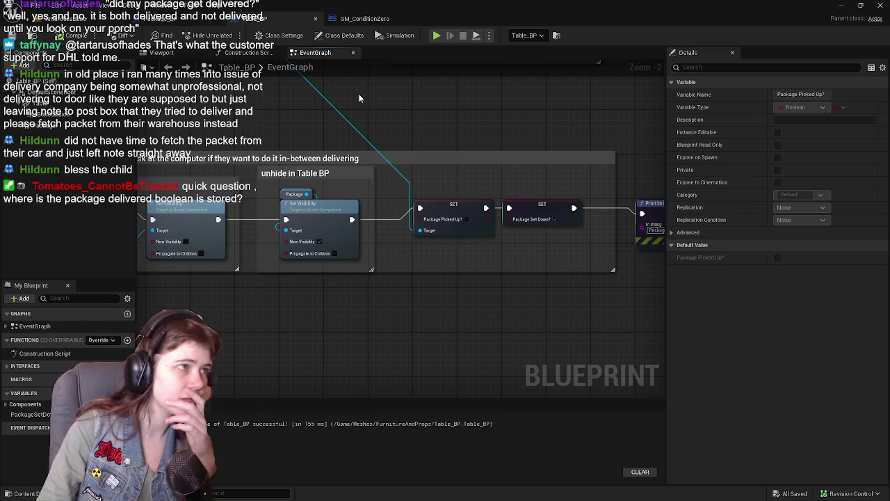
pyautogui.click(177, 19)
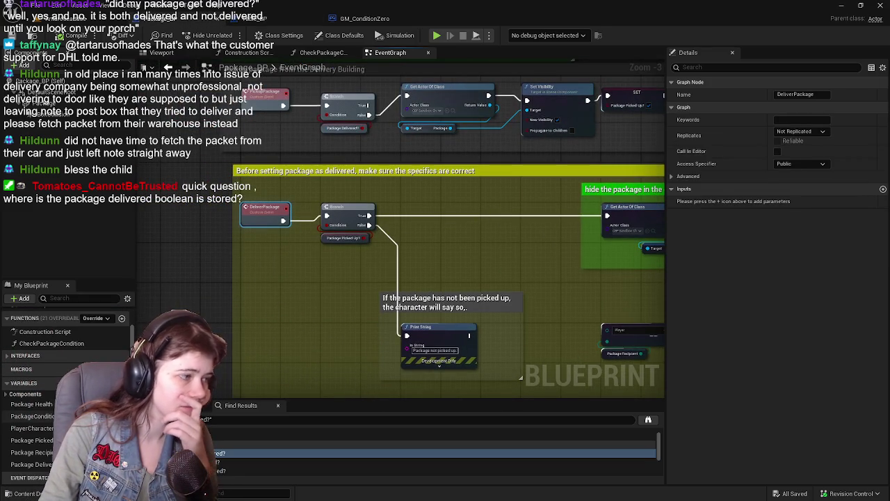
# Inspect Package Delivered? and its SET node in the hide-package group, then launch a play test
pyautogui.click(31, 464)
pyautogui.moveTo(428, 269)
pyautogui.mouseDown()
pyautogui.moveTo(452, 353)
pyautogui.moveTo(409, 223)
pyautogui.moveTo(455, 294)
pyautogui.moveTo(461, 374)
pyautogui.moveTo(376, 276)
pyautogui.moveTo(339, 259)
pyautogui.mouseUp()
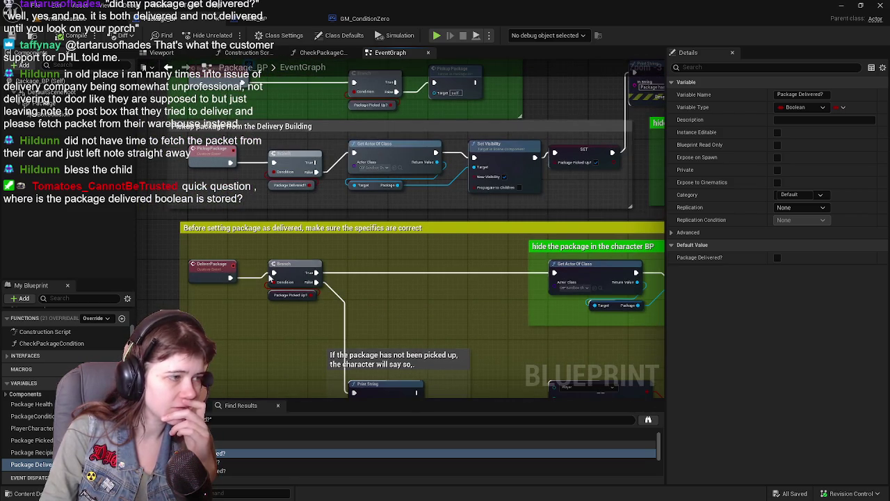
pyautogui.moveTo(405, 287); pyautogui.dragTo(567, 284)
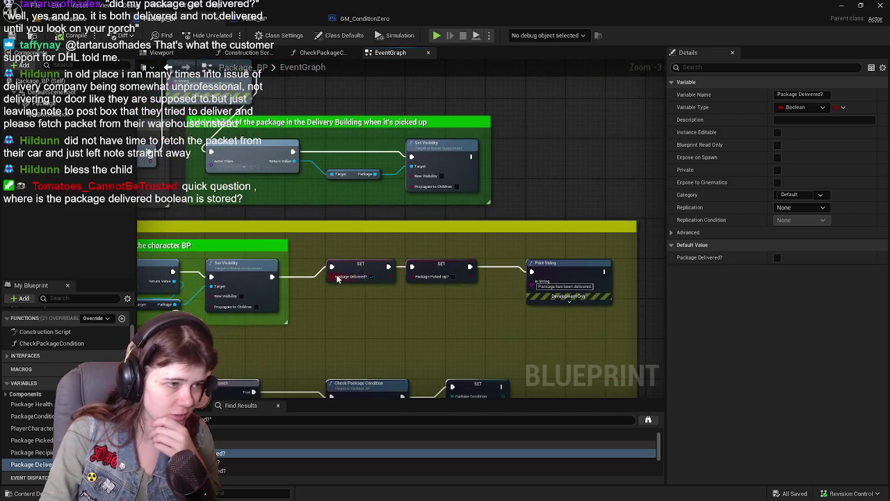
pyautogui.scroll(3, 440, 241)
pyautogui.moveTo(440, 240); pyautogui.dragTo(493, 226)
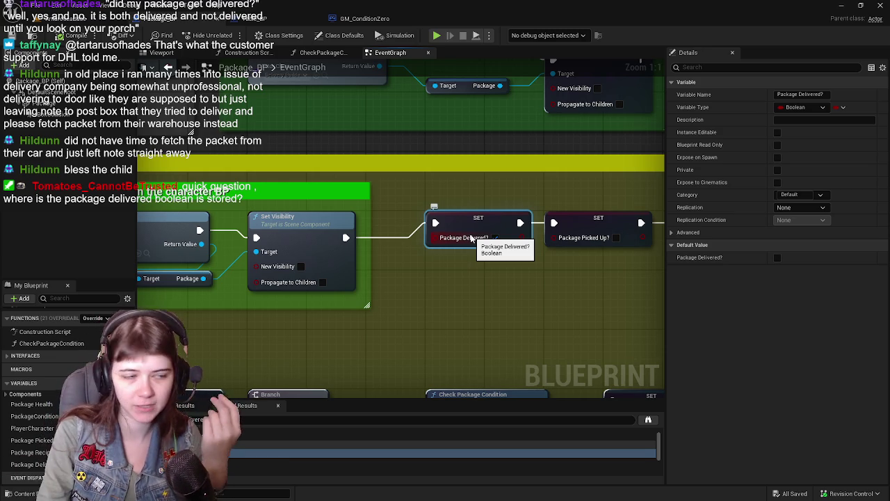
pyautogui.scroll(-1, 453, 308)
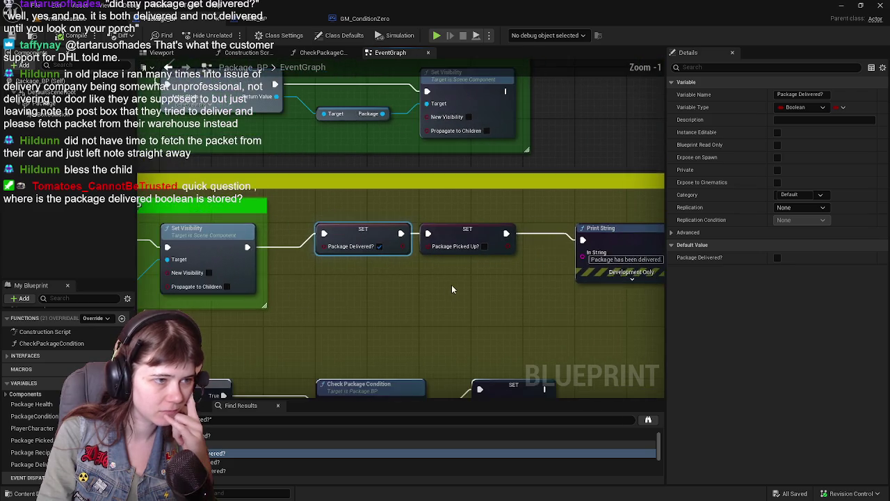
pyautogui.scroll(-1, 450, 289)
pyautogui.moveTo(354, 237)
pyautogui.mouseDown()
pyautogui.moveTo(431, 258)
pyautogui.moveTo(479, 303)
pyautogui.moveTo(368, 318)
pyautogui.mouseUp()
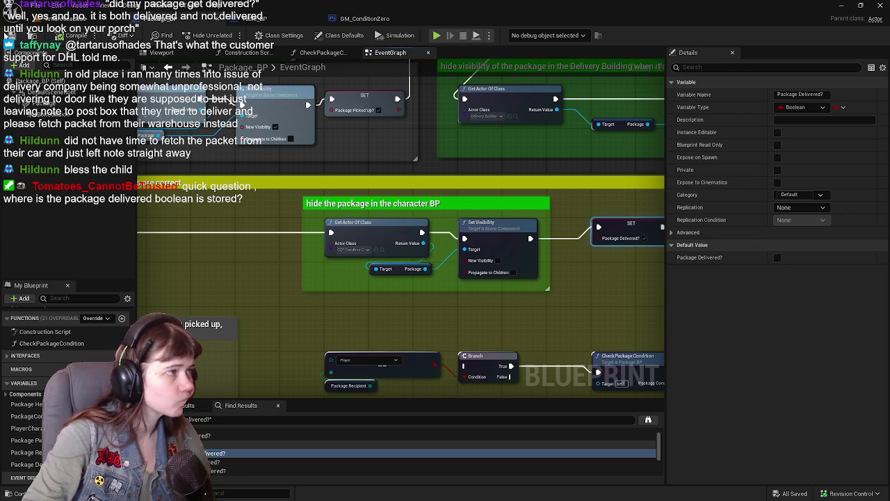
pyautogui.click(71, 22)
pyautogui.hotkey('ctrl', 's')
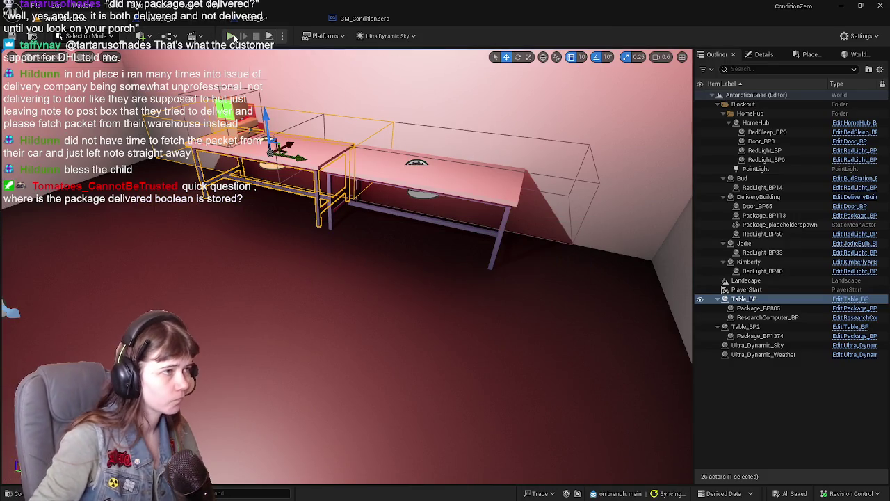
pyautogui.click(230, 36)
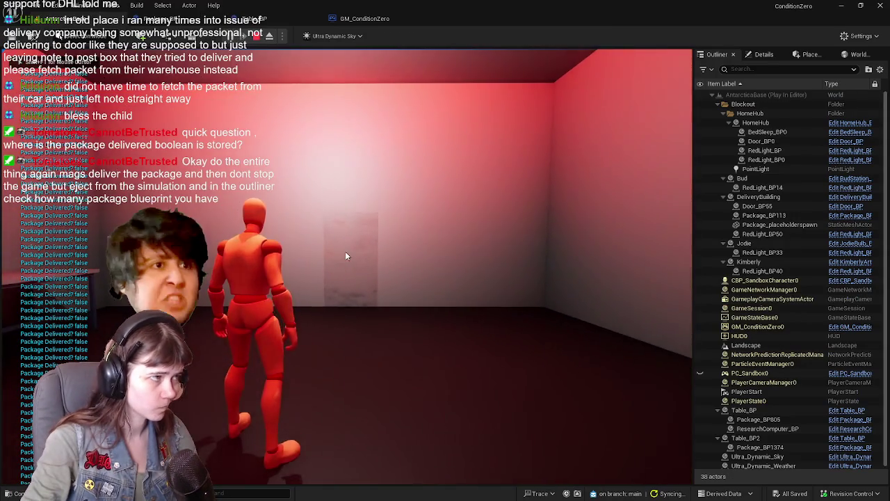
pyautogui.press('Escape')
pyautogui.click(250, 19)
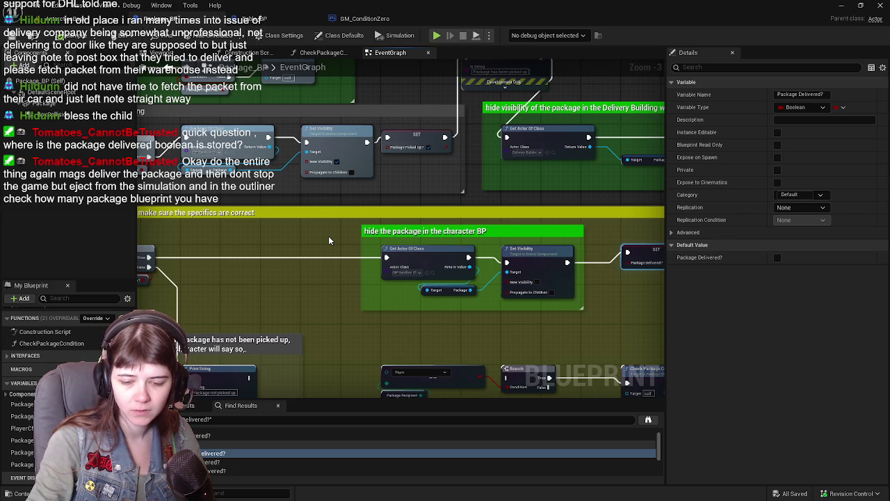
pyautogui.moveTo(334, 234); pyautogui.dragTo(349, 253)
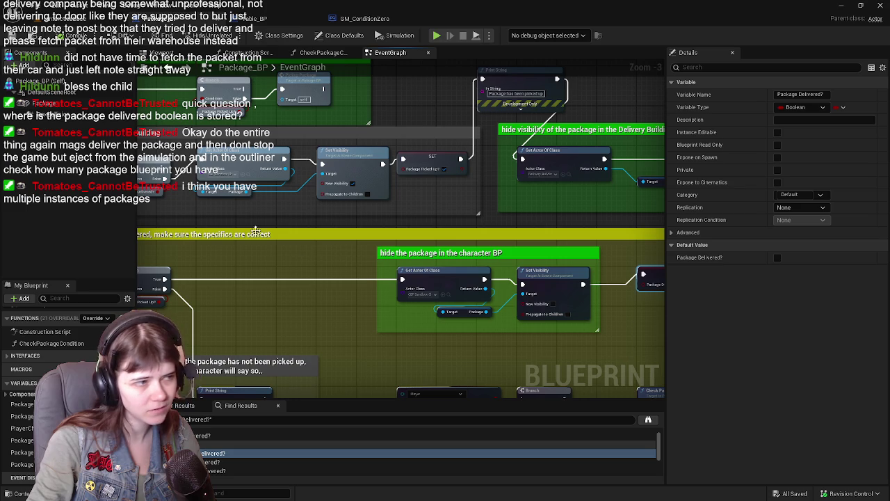
pyautogui.click(277, 21)
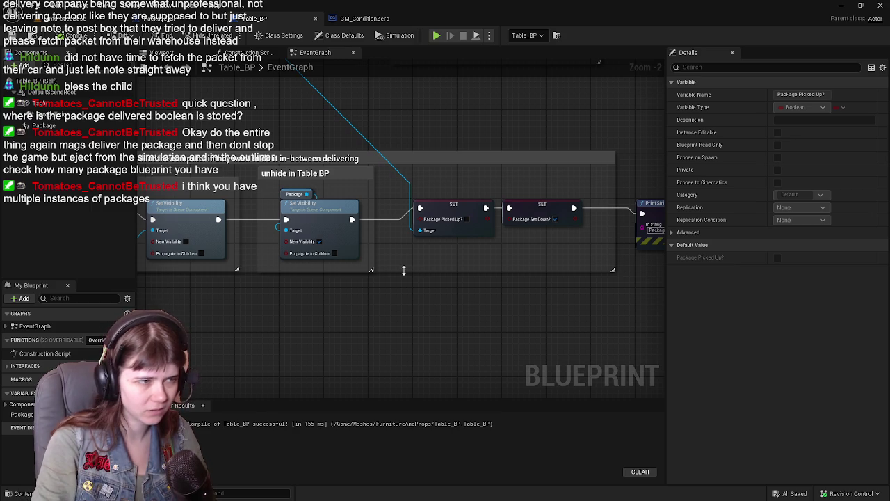
pyautogui.moveTo(411, 212)
pyautogui.mouseDown()
pyautogui.moveTo(411, 155)
pyautogui.moveTo(491, 198)
pyautogui.moveTo(414, 206)
pyautogui.mouseUp()
pyautogui.scroll(-1, 490, 198)
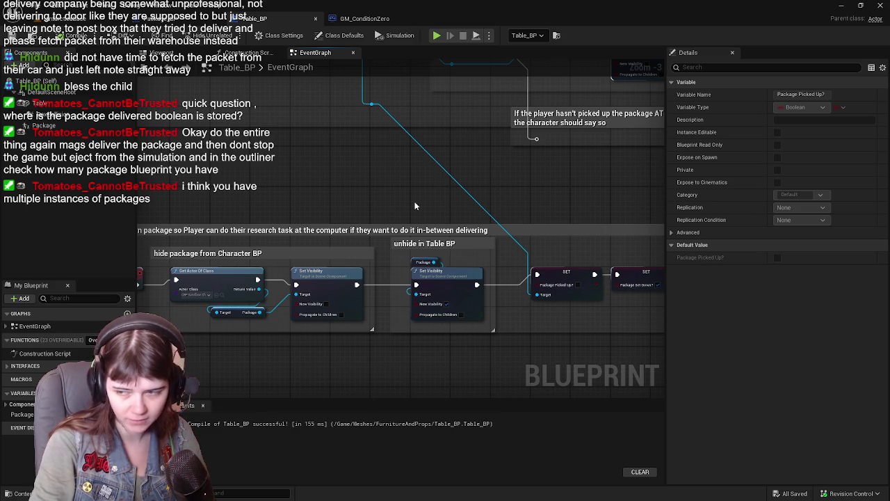
pyautogui.scroll(1, 425, 272)
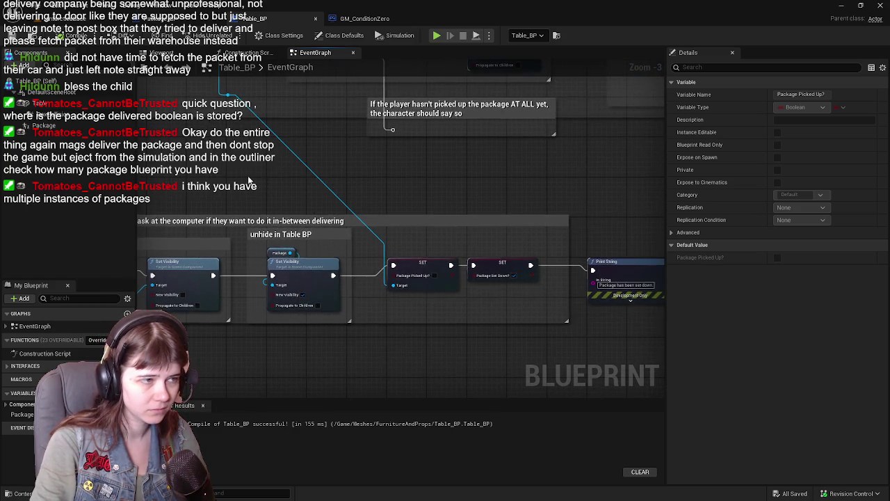
pyautogui.scroll(-1, 382, 201)
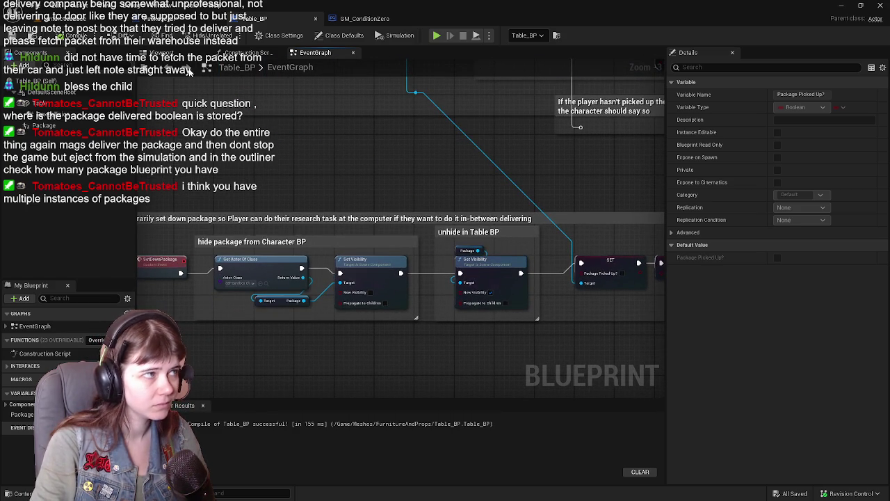
pyautogui.click(88, 19)
pyautogui.click(157, 21)
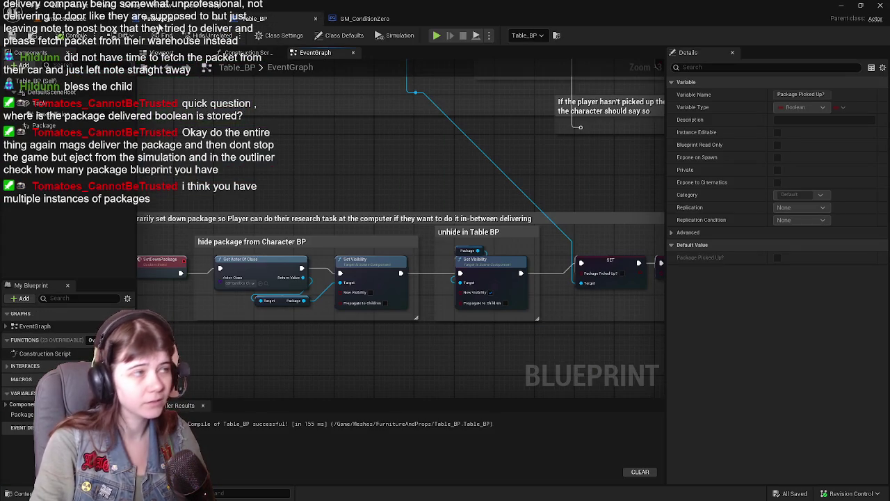
pyautogui.click(164, 25)
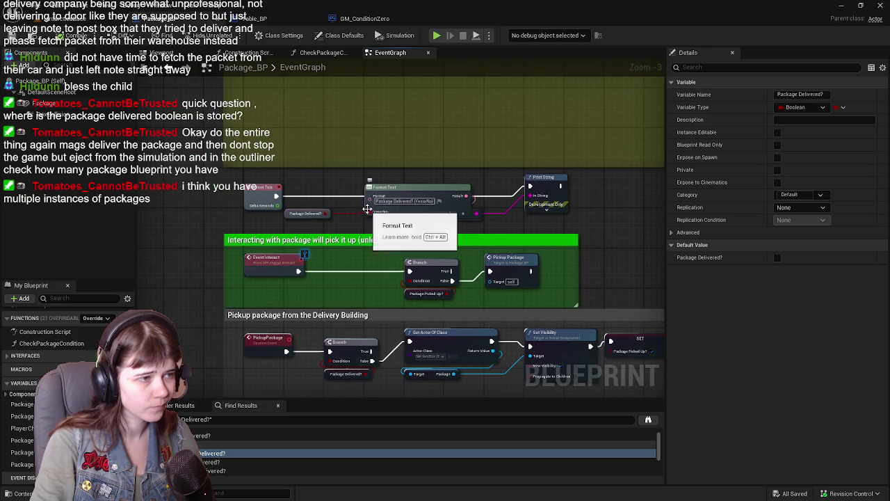
# Select the Format Text node and undo the accidental breaking of its pin links
pyautogui.click(369, 210)
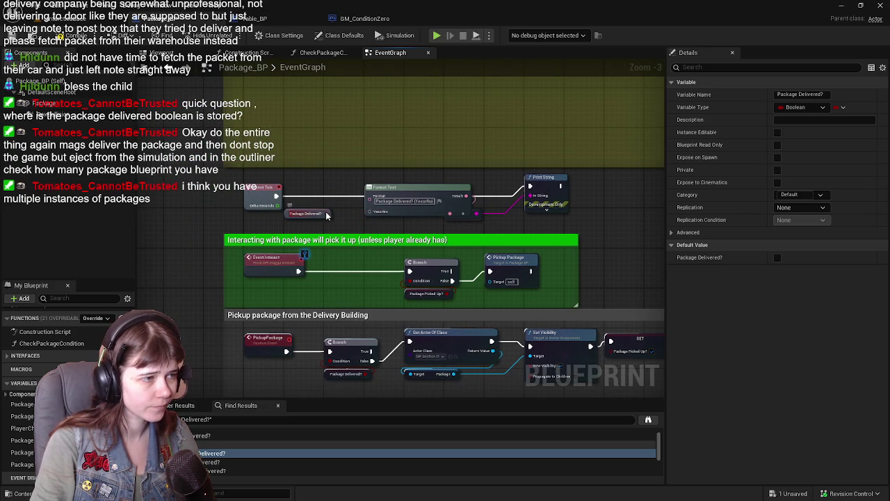
pyautogui.hotkey('ctrl', 'z')
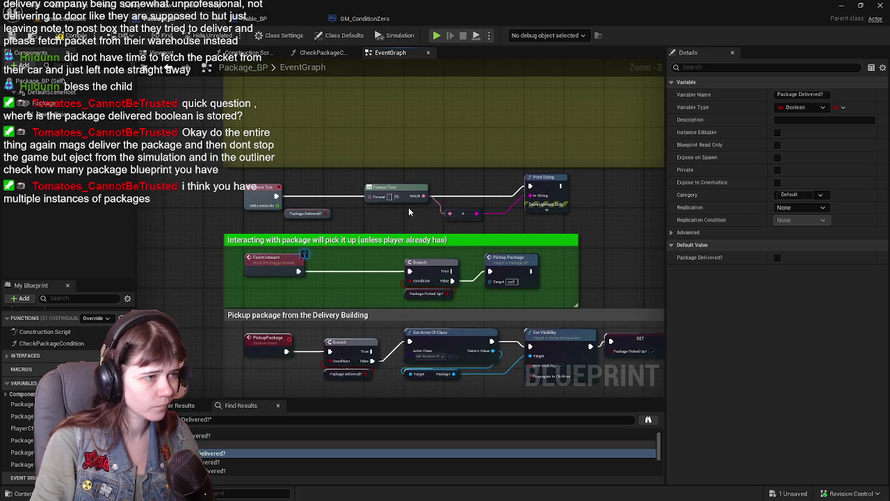
pyautogui.scroll(1, 362, 231)
pyautogui.hotkey('ctrl', 'z')
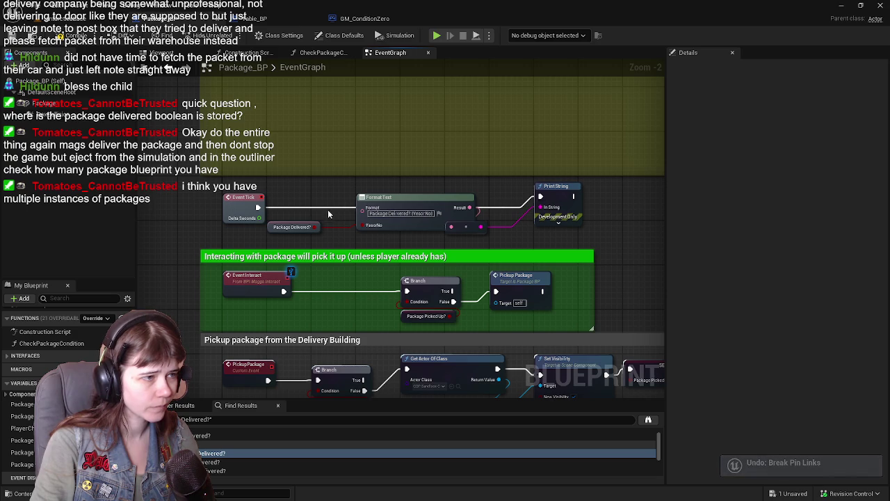
# Add a reroute point on the Event Tick execution wire and return to the level editor
pyautogui.doubleClick(331, 209)
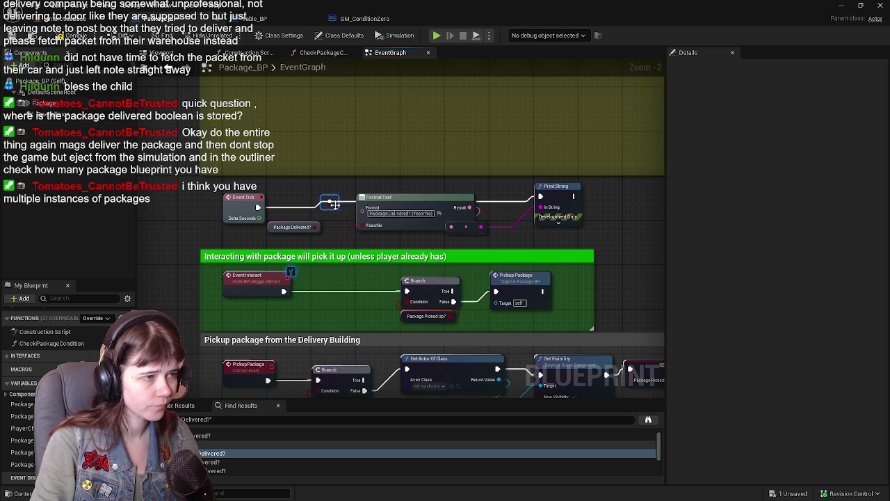
pyautogui.click(297, 202)
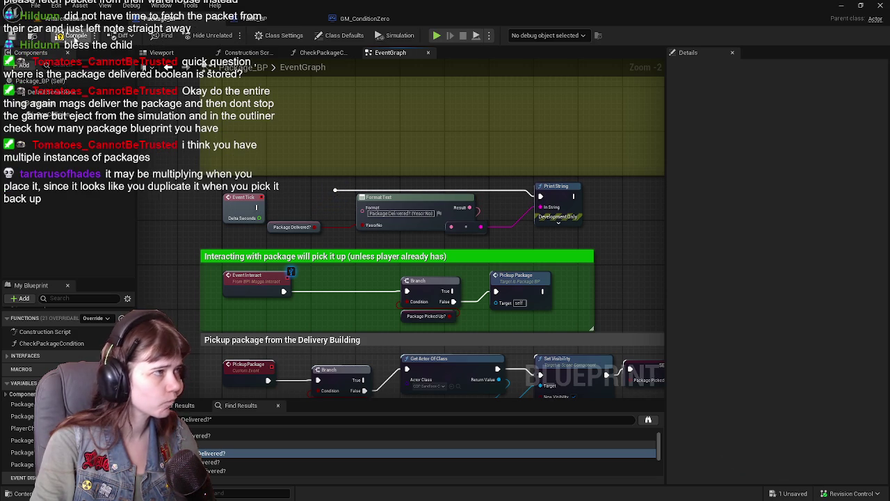
pyautogui.click(55, 18)
# Save all changes and start a play-in-editor test, walking the character out the door
pyautogui.hotkey('ctrl', 's')
pyautogui.hotkey('alt', 'p')
pyautogui.press('w')
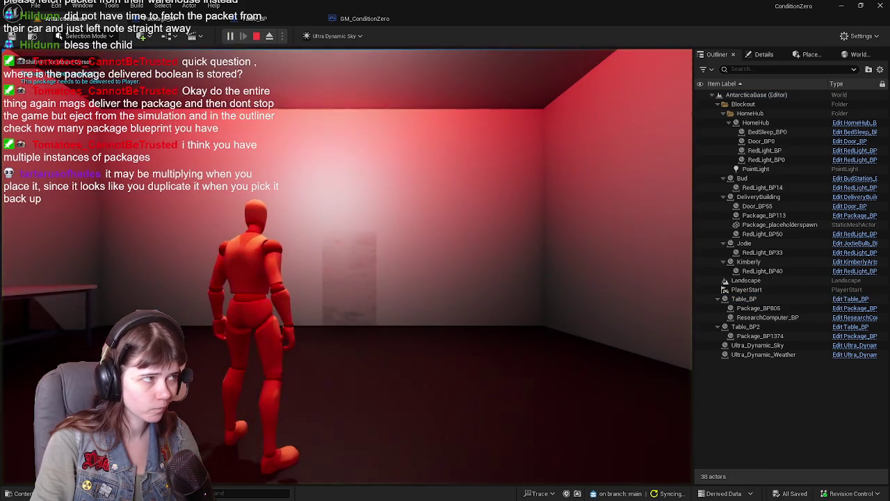
pyautogui.press('d')
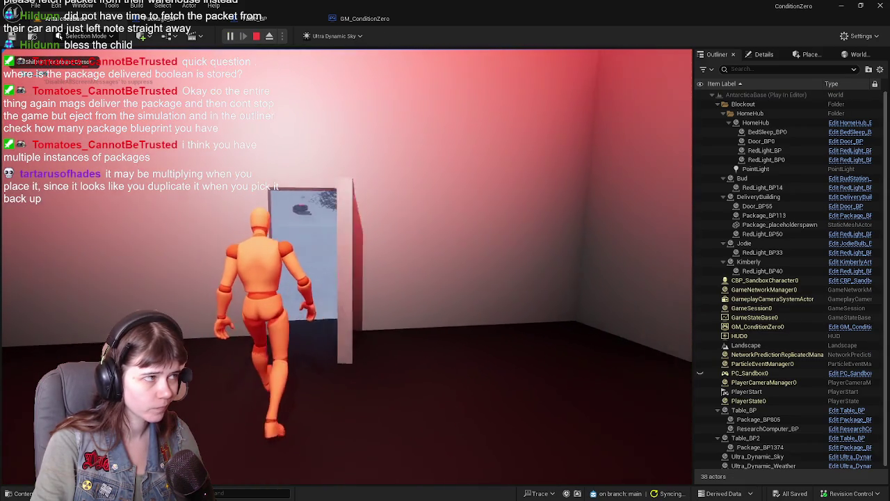
# Run the character across the snow into the red-lit structure
pyautogui.press('w')
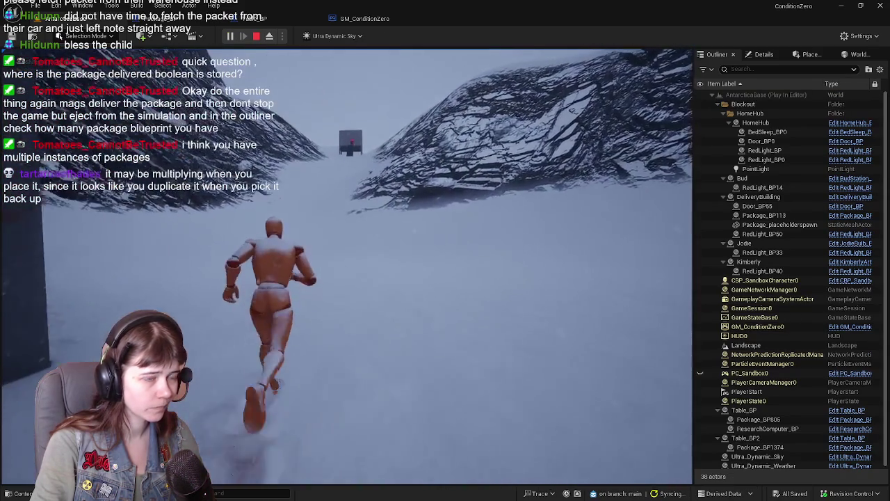
pyautogui.press('w')
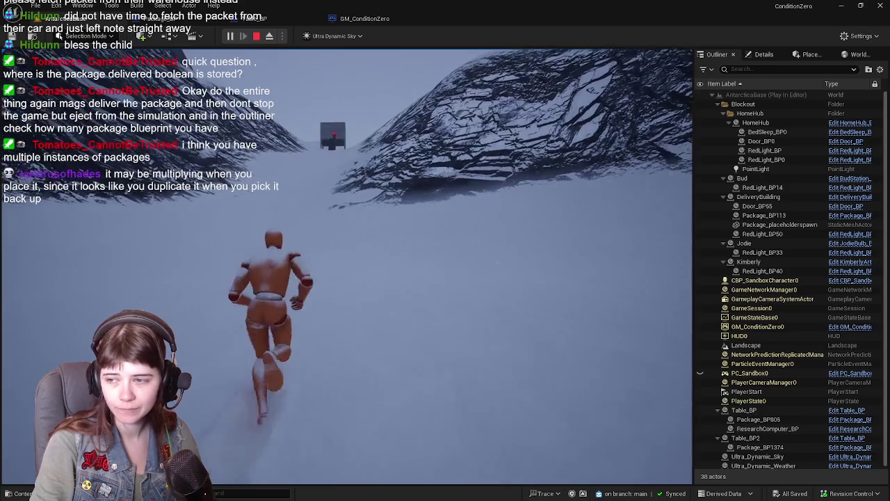
pyautogui.press('w')
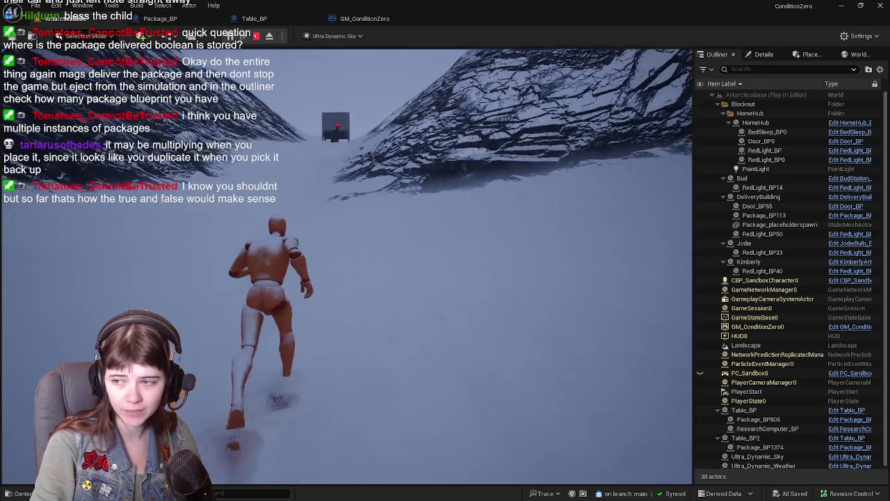
pyautogui.press('w')
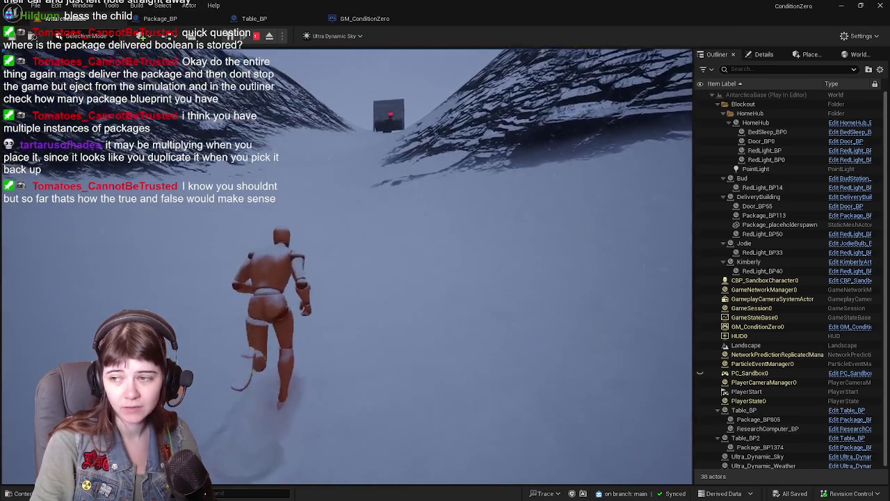
pyautogui.press('w')
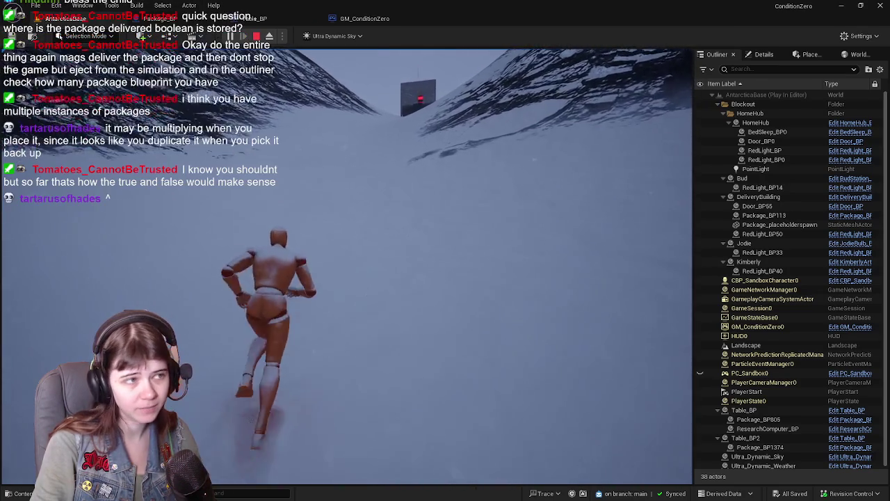
pyautogui.press('w')
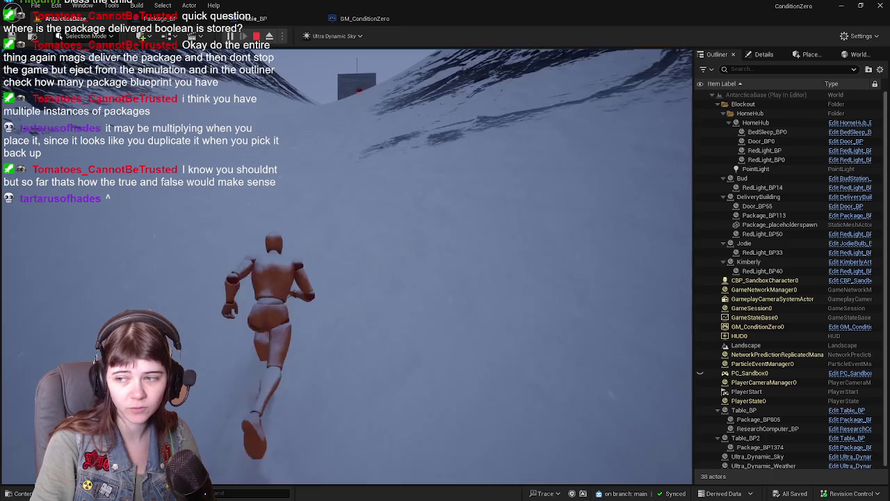
pyautogui.press('w')
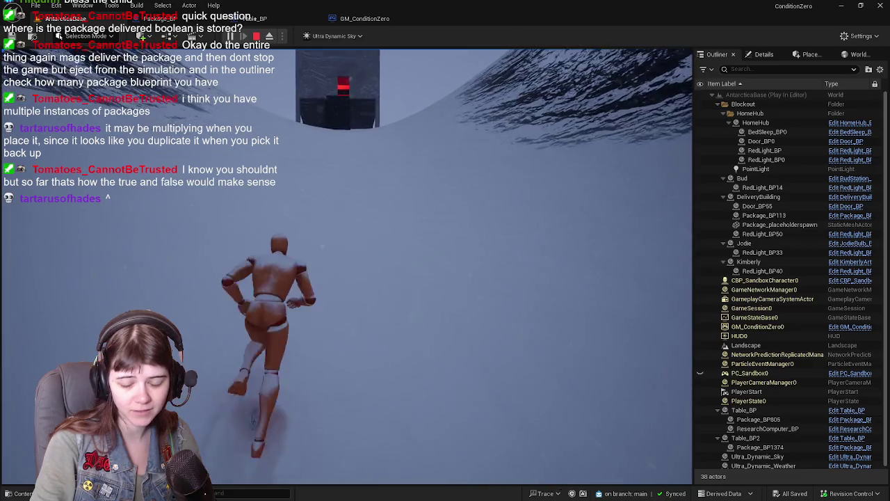
pyautogui.press('w')
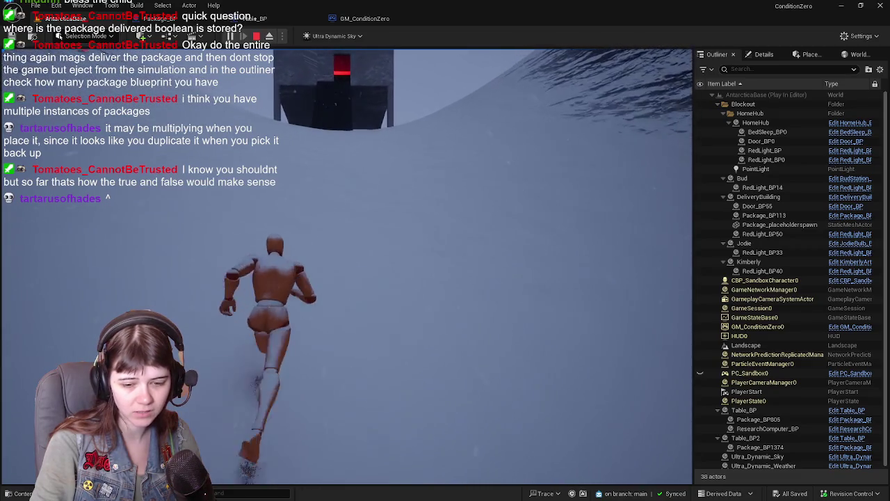
pyautogui.press('w')
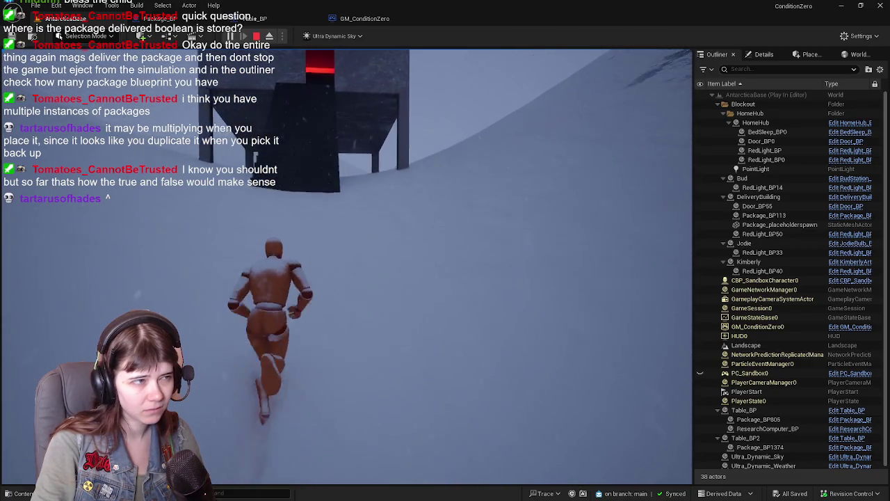
pyautogui.press('w')
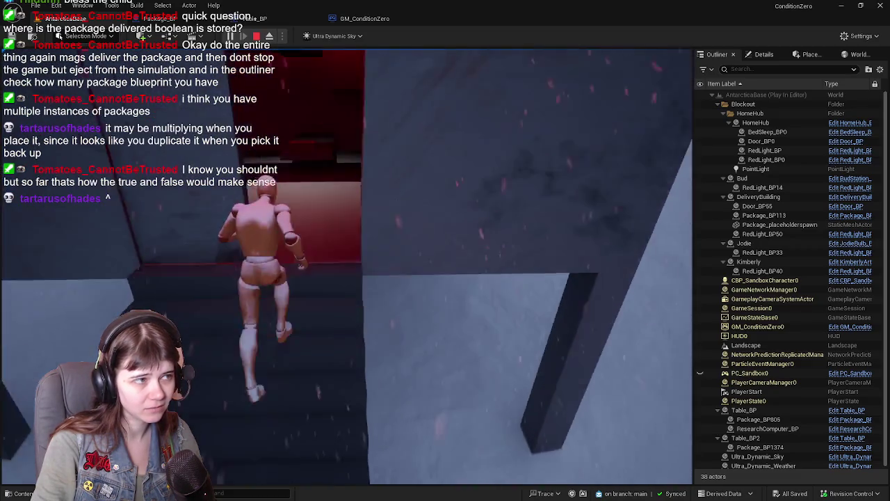
# Carry the package across the snow into the dark building's table room
pyautogui.press('w')
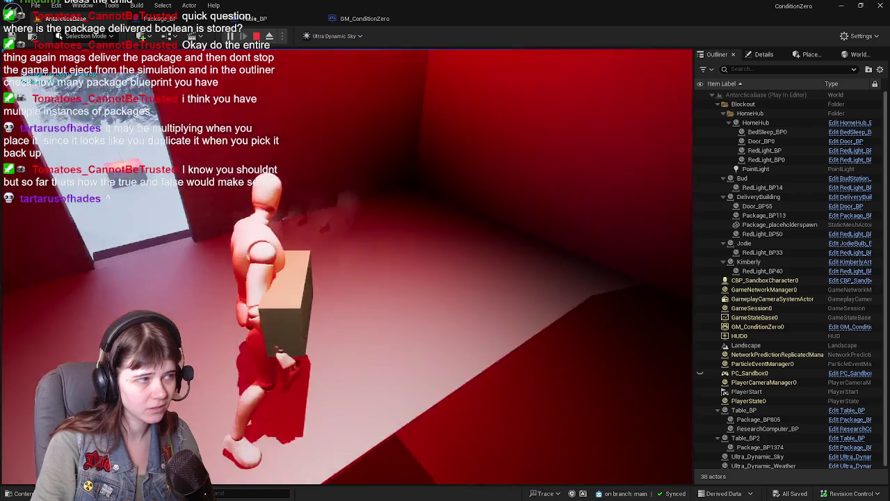
pyautogui.press('w')
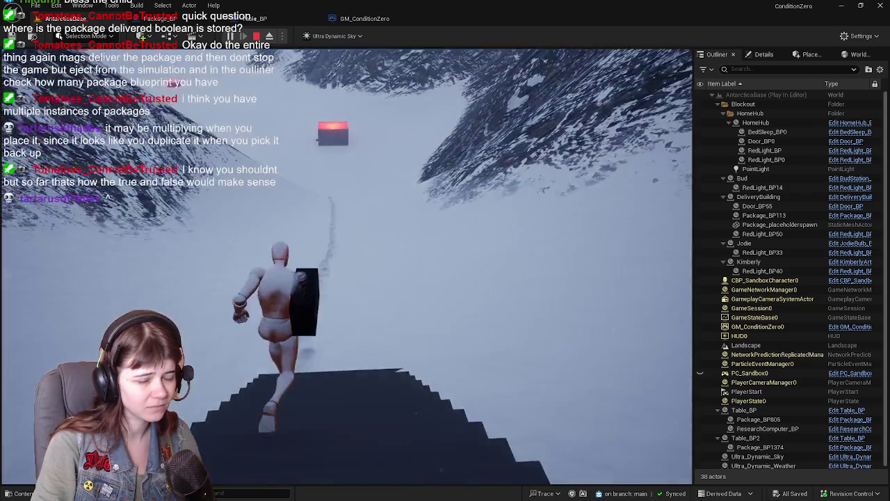
pyautogui.press('w')
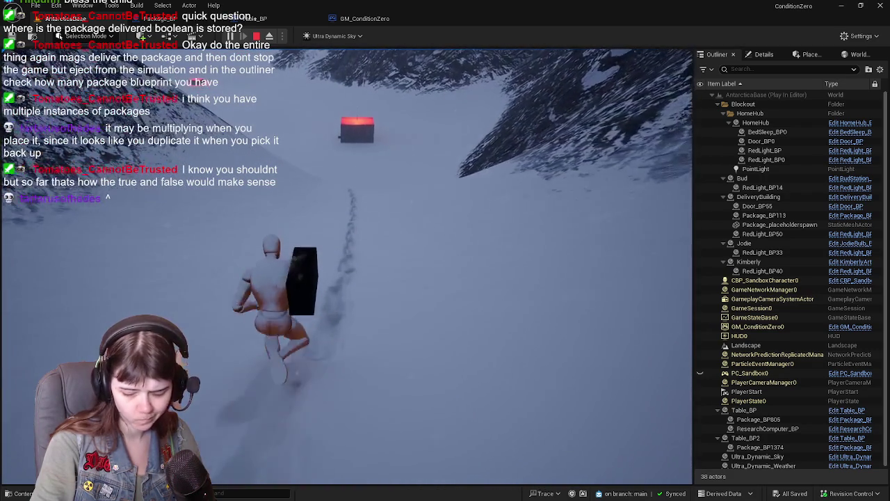
pyautogui.press('w')
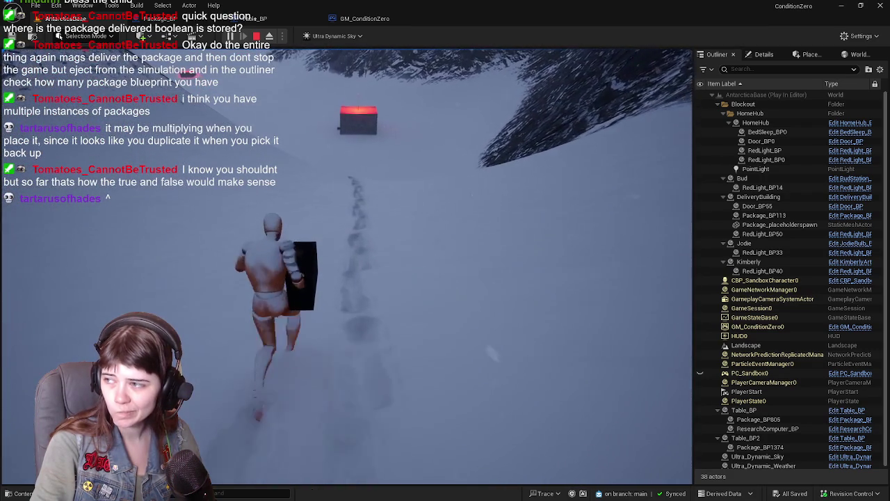
pyautogui.press('w')
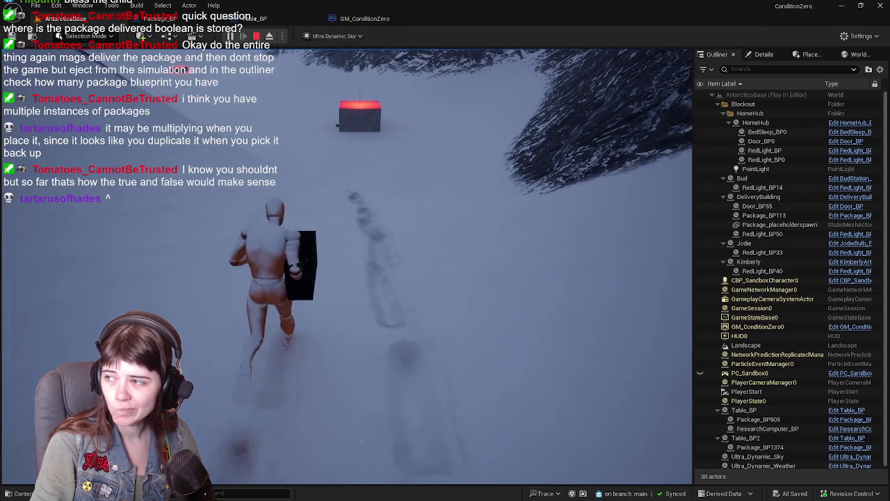
pyautogui.press('w')
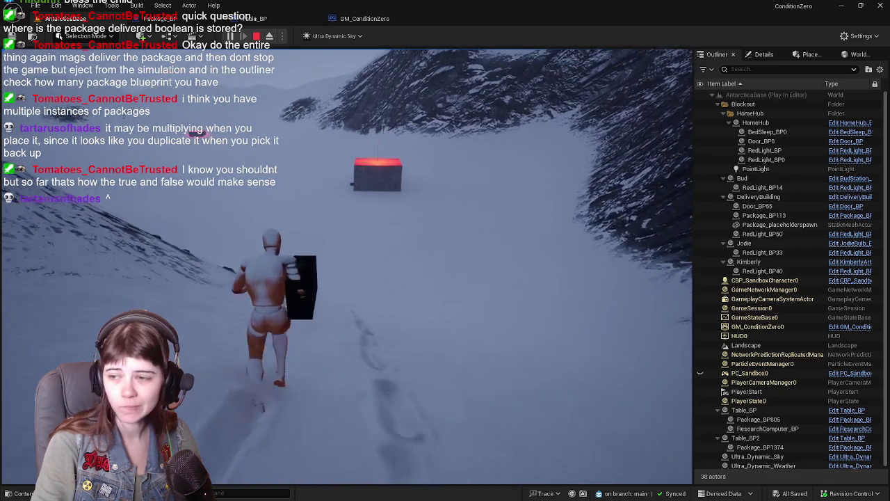
pyautogui.press('w')
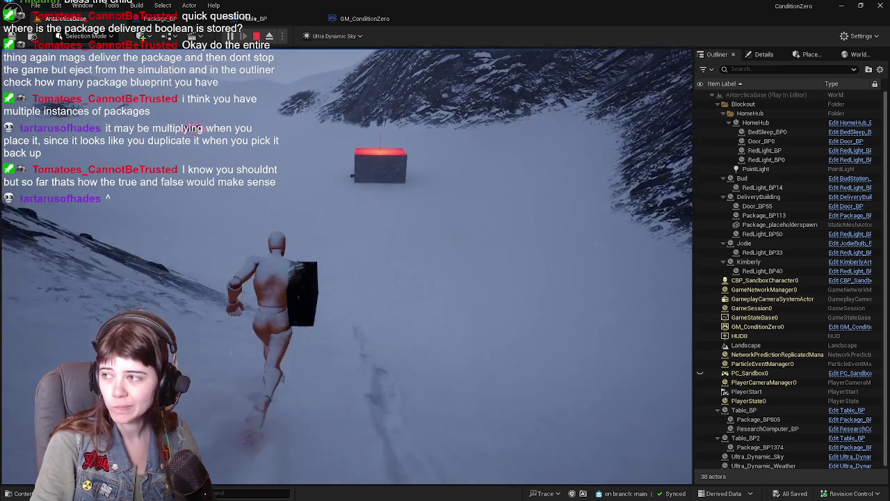
pyautogui.press('w')
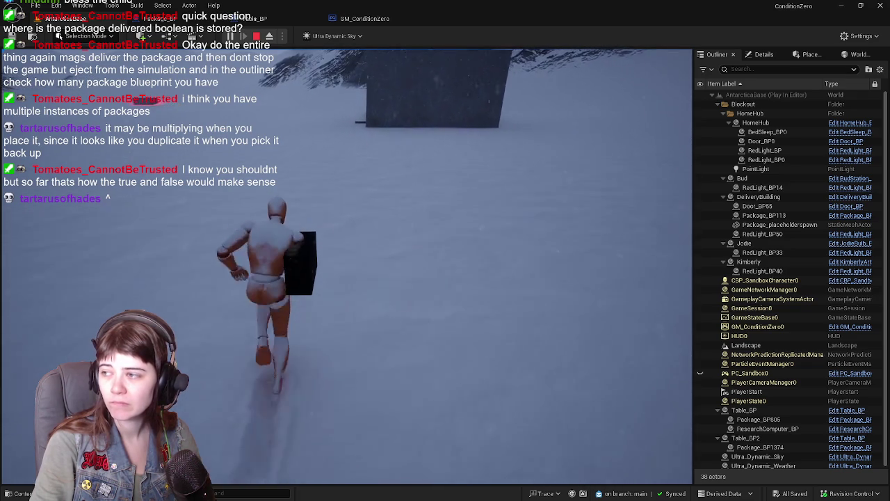
pyautogui.press('w')
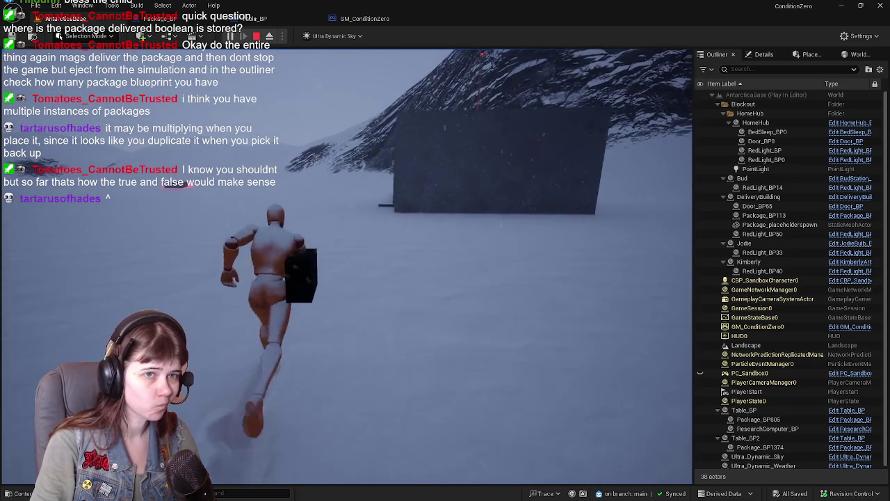
pyautogui.press('w')
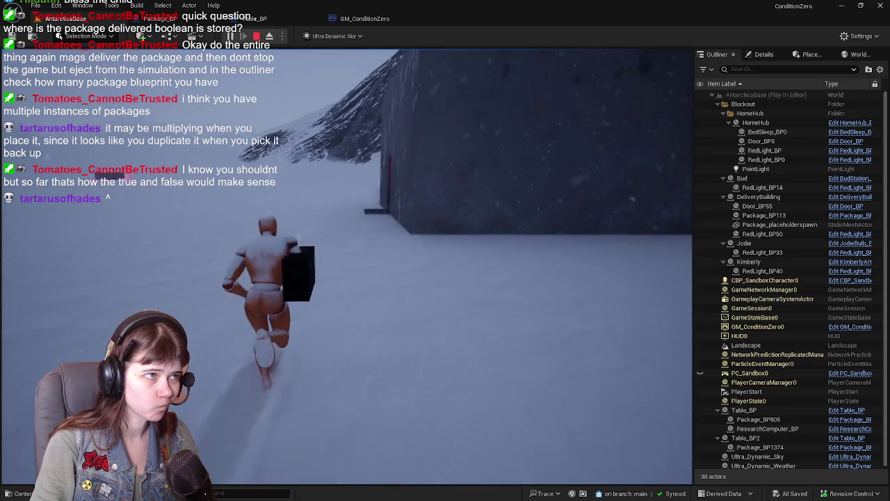
pyautogui.press('w')
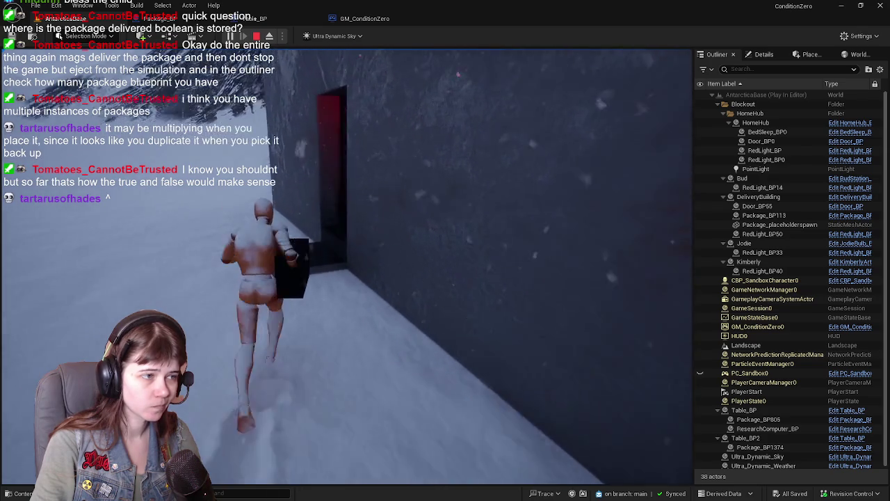
pyautogui.press('w')
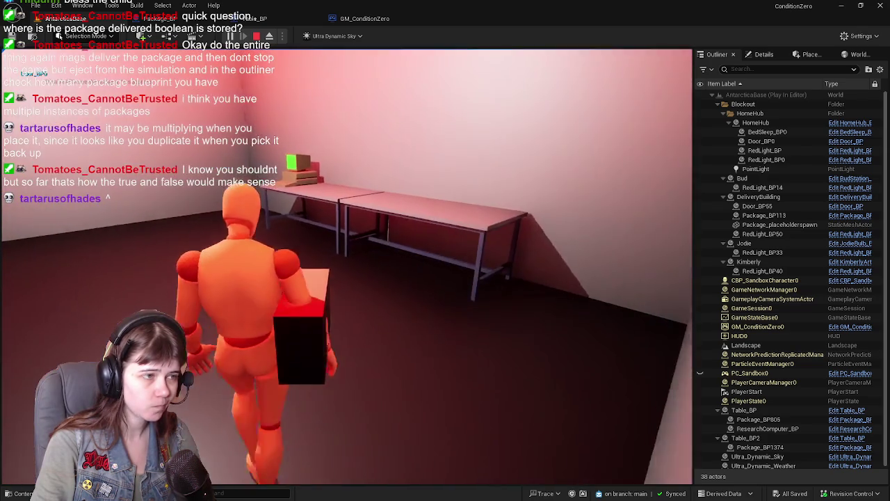
# Set the package down on the table, pick it back up, then eject from the session
pyautogui.press('e')
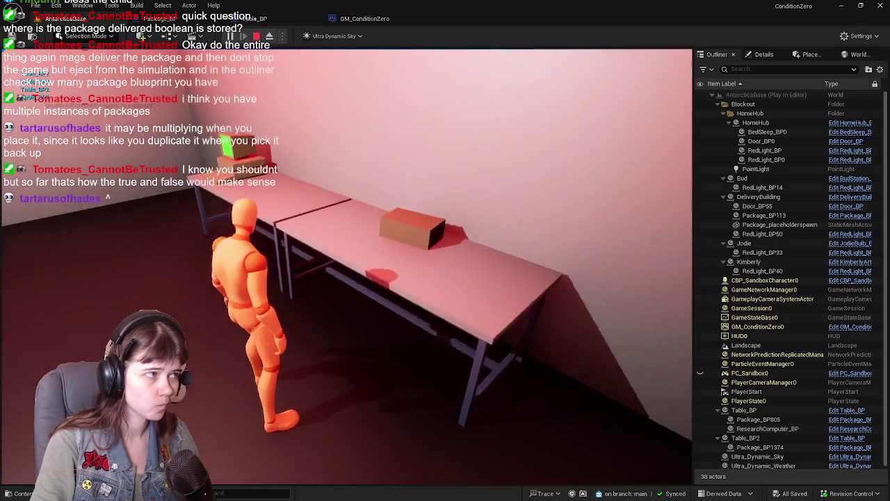
pyautogui.press('e')
pyautogui.press('a')
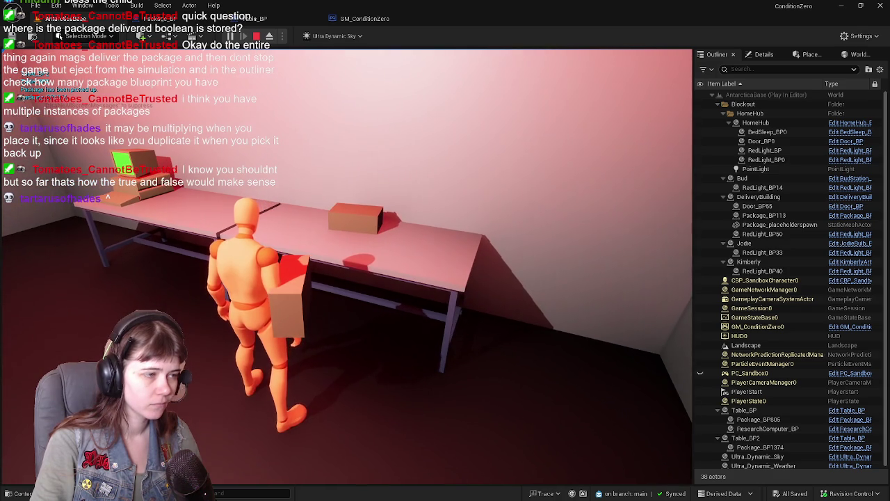
pyautogui.press('F8')
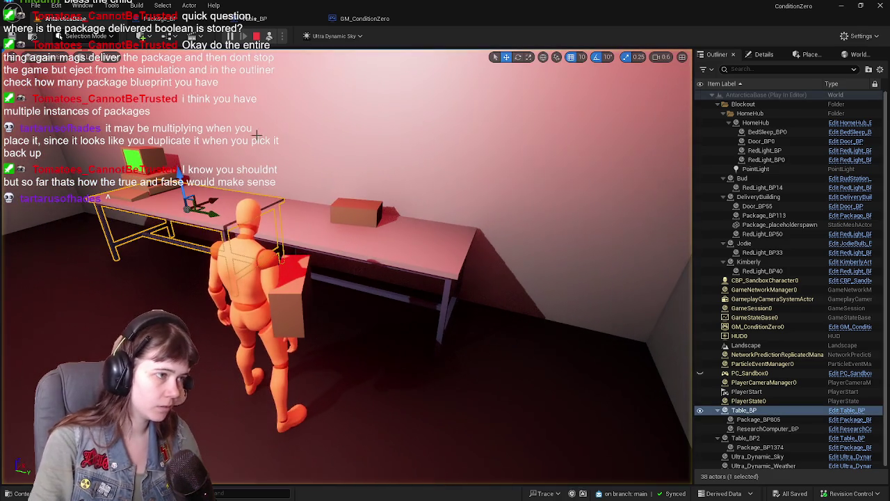
pyautogui.click(260, 19)
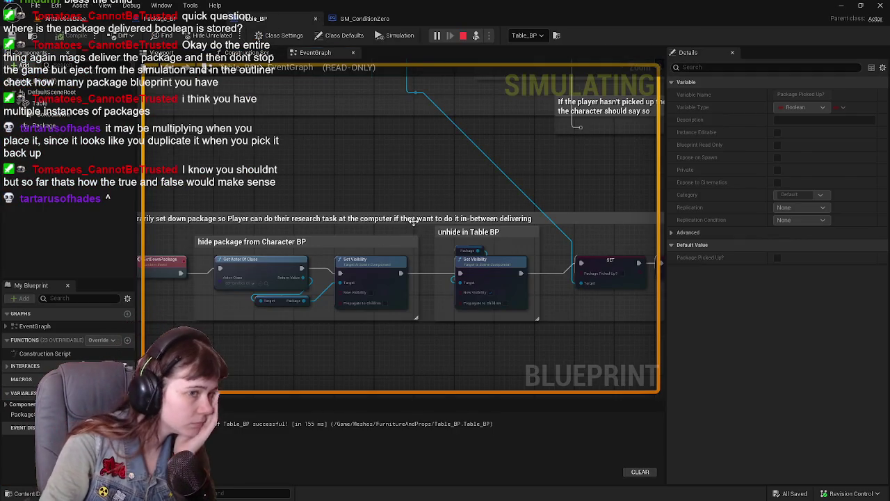
# Remove the breakpoint from the package-picked-up Branch node in Table_BP
pyautogui.scroll(-4, 317, 198)
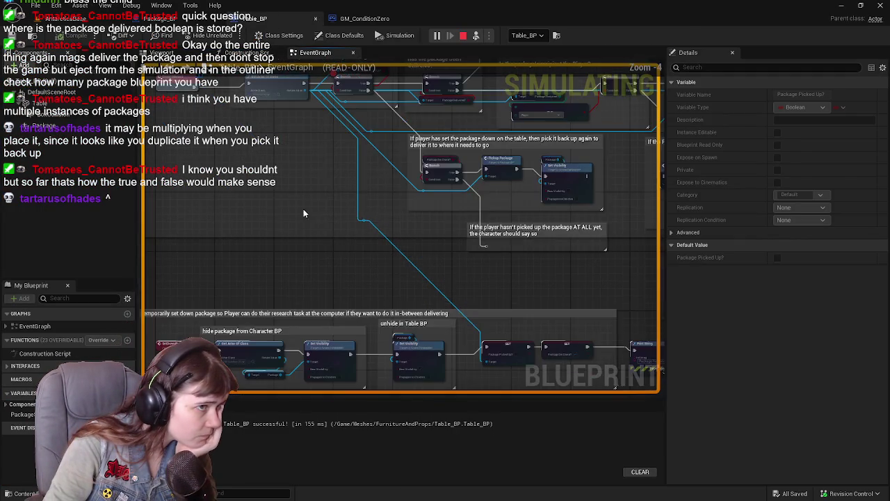
pyautogui.scroll(2, 303, 209)
pyautogui.moveTo(357, 292)
pyautogui.mouseDown()
pyautogui.moveTo(290, 284)
pyautogui.moveTo(399, 303)
pyautogui.moveTo(353, 318)
pyautogui.moveTo(322, 314)
pyautogui.moveTo(334, 306)
pyautogui.mouseUp()
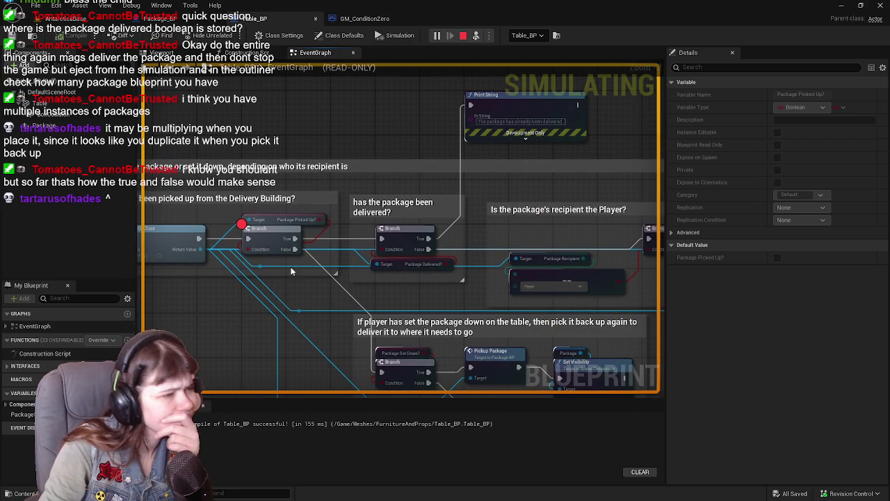
pyautogui.rightClick(267, 239)
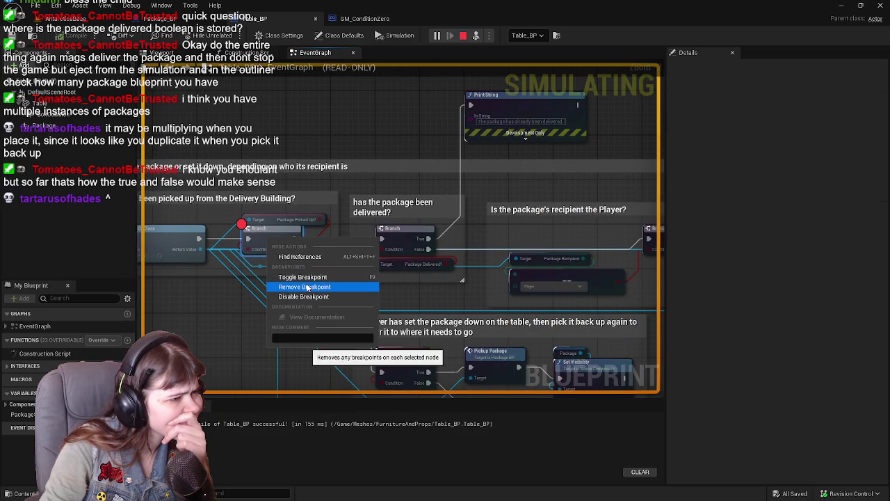
pyautogui.click(307, 286)
# Pan the graph to review the Event Interact, Branch and Set Visibility nodes
pyautogui.moveTo(288, 283)
pyautogui.mouseDown()
pyautogui.moveTo(495, 284)
pyautogui.moveTo(338, 254)
pyautogui.moveTo(556, 285)
pyautogui.mouseUp()
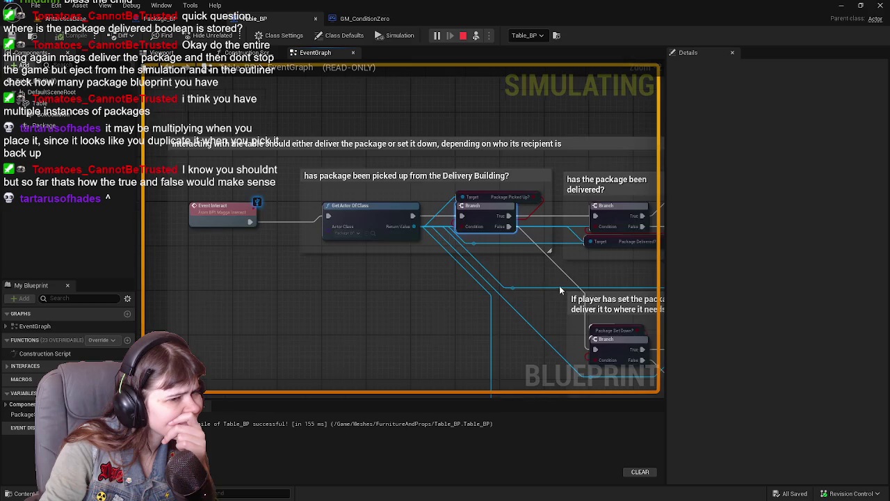
pyautogui.scroll(-1, 412, 269)
pyautogui.moveTo(483, 283); pyautogui.dragTo(201, 238)
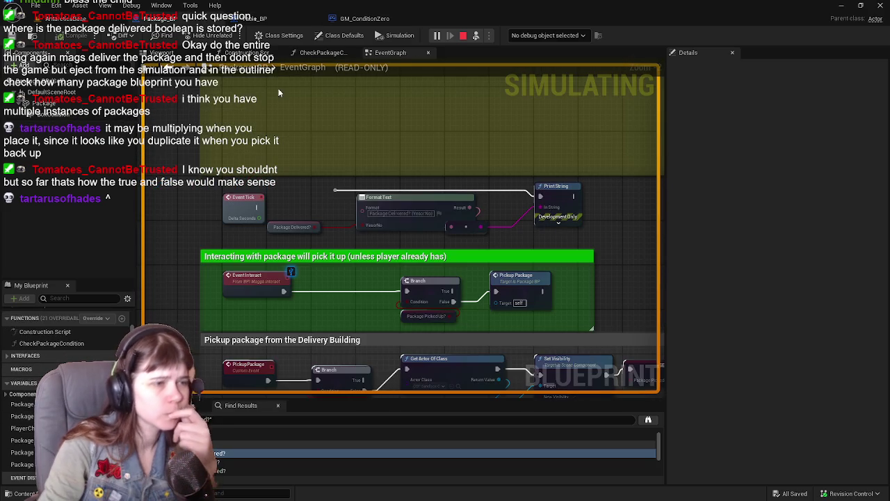
# Pan the Package_BP graph to the Delivery Building section of the delivery logic
pyautogui.moveTo(569, 251)
pyautogui.mouseDown()
pyautogui.moveTo(568, 202)
pyautogui.moveTo(434, 200)
pyautogui.mouseUp()
pyautogui.moveTo(529, 248); pyautogui.dragTo(589, 202)
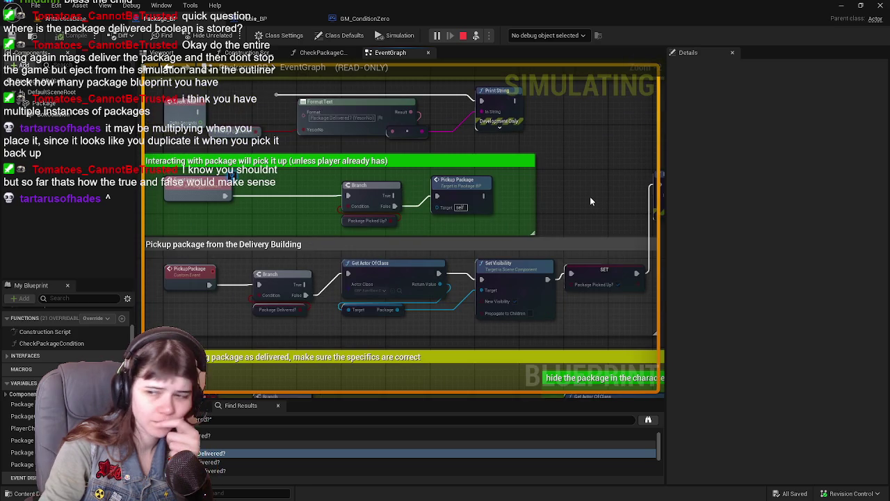
pyautogui.moveTo(561, 224); pyautogui.dragTo(322, 191)
pyautogui.moveTo(615, 177)
pyautogui.mouseDown()
pyautogui.moveTo(306, 199)
pyautogui.moveTo(424, 209)
pyautogui.moveTo(464, 199)
pyautogui.moveTo(459, 260)
pyautogui.moveTo(466, 267)
pyautogui.moveTo(484, 243)
pyautogui.moveTo(408, 283)
pyautogui.moveTo(476, 269)
pyautogui.mouseUp()
# Close the Find Results and inspect the Package Delivered? variable's settings
pyautogui.click(277, 405)
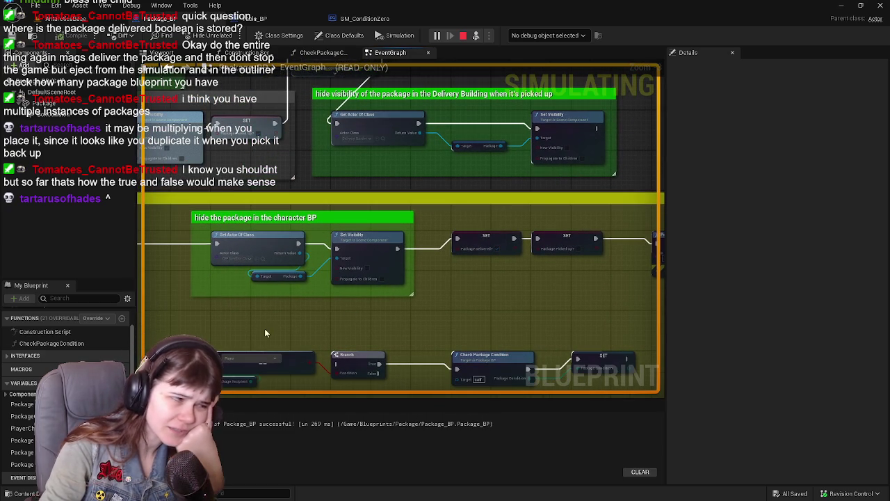
pyautogui.click(21, 464)
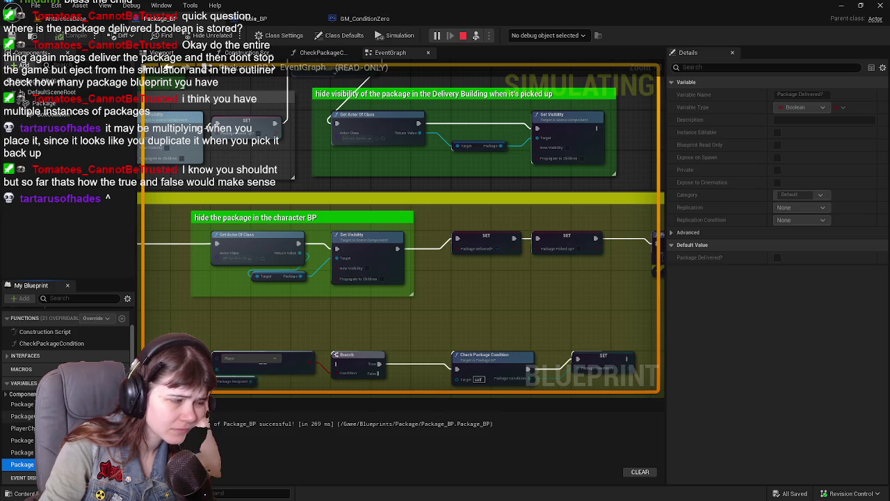
pyautogui.scroll(-5, 304, 355)
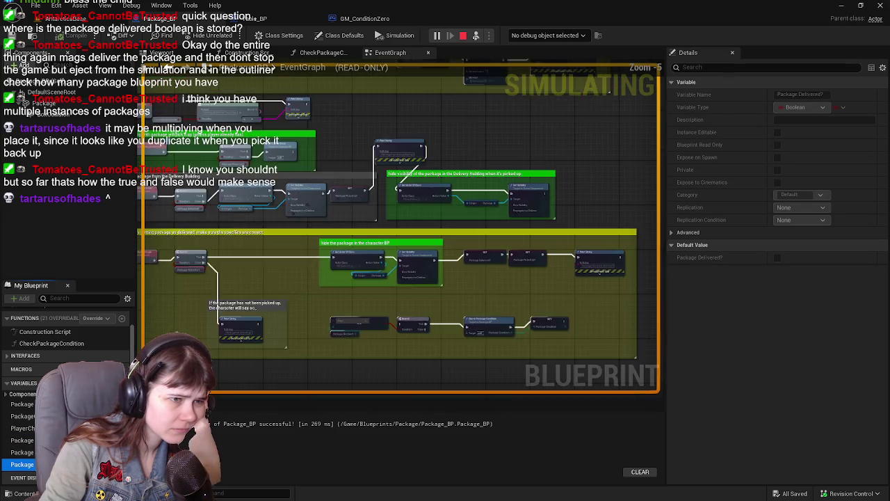
pyautogui.scroll(3, 441, 251)
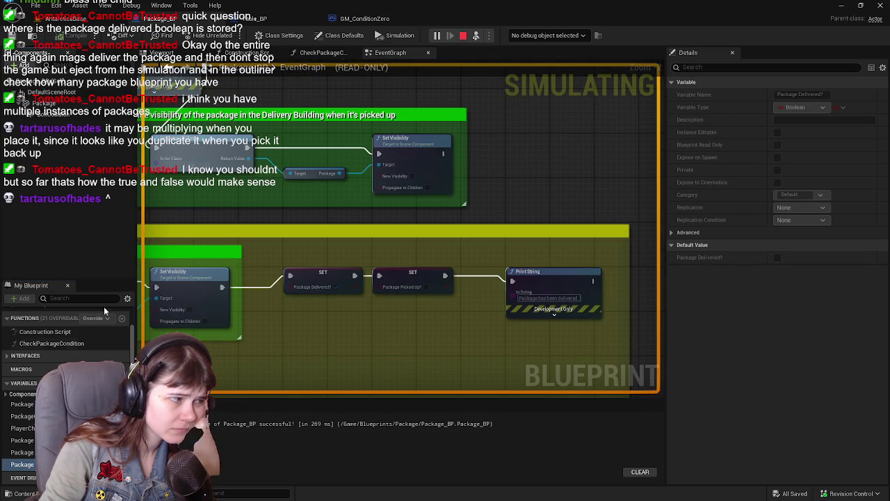
pyautogui.scroll(-1, 471, 263)
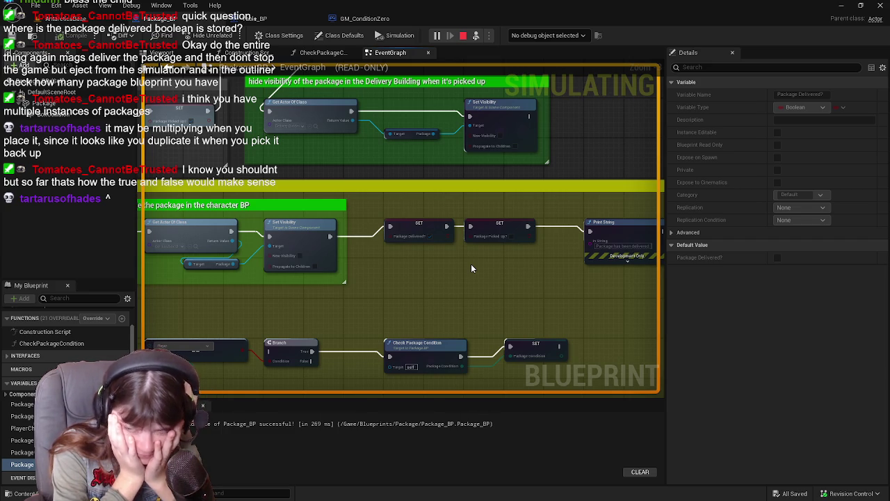
# Review the recipient check nodes in the Table_BP graph
pyautogui.click(267, 22)
pyautogui.scroll(2, 323, 179)
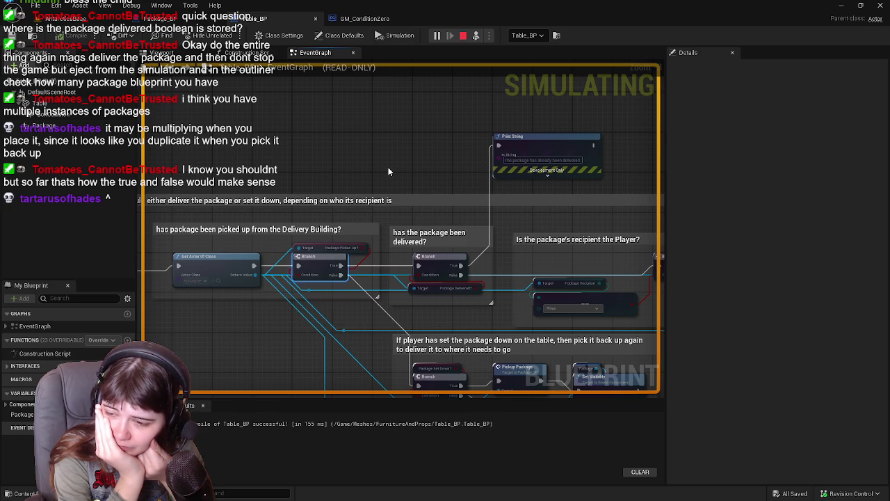
pyautogui.moveTo(370, 173); pyautogui.dragTo(279, 124)
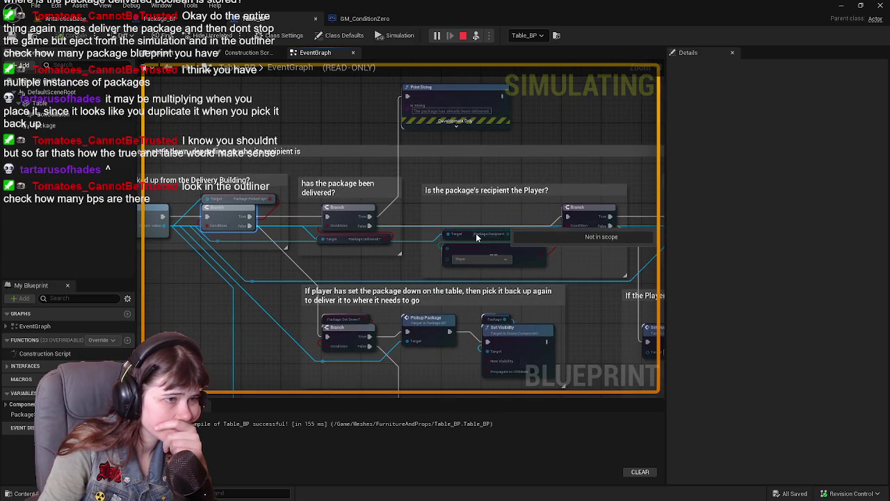
pyautogui.scroll(1, 381, 271)
pyautogui.moveTo(381, 271)
pyautogui.mouseDown()
pyautogui.moveTo(497, 292)
pyautogui.moveTo(433, 313)
pyautogui.moveTo(421, 298)
pyautogui.mouseUp()
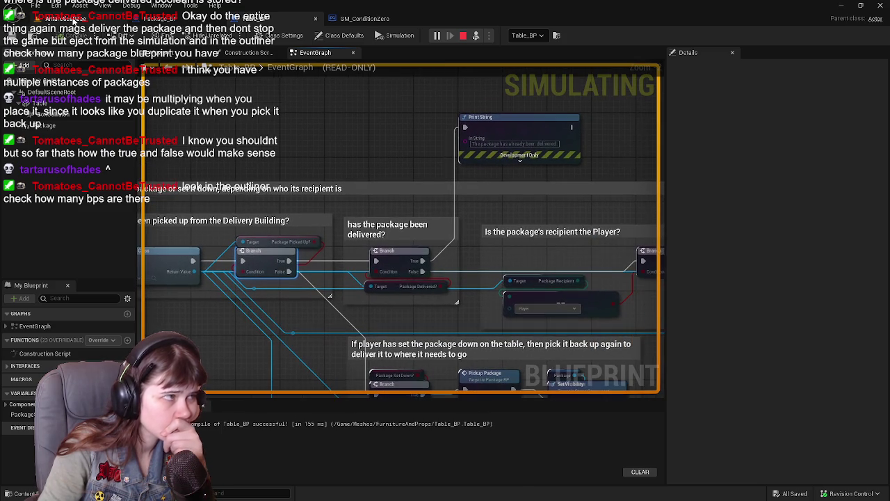
# Go back to the AntarcticaBase level and regain control of the game character
pyautogui.click(69, 19)
pyautogui.click(273, 37)
pyautogui.click(433, 257)
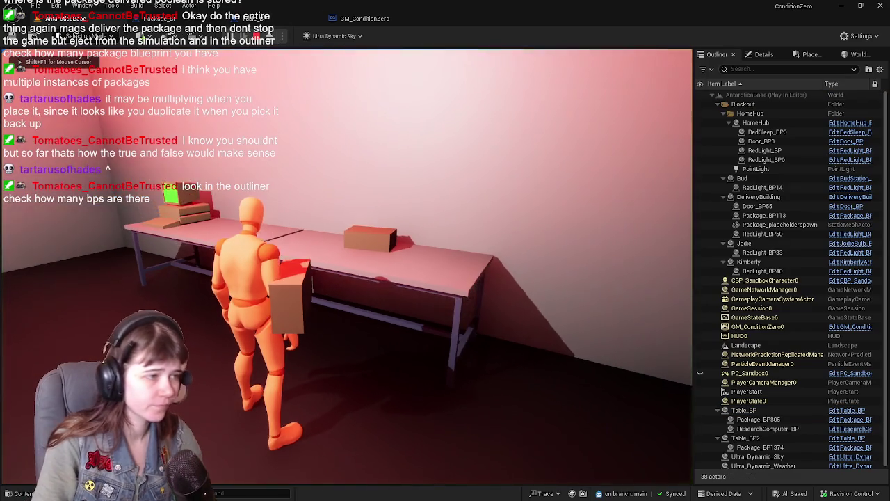
# Walk the character past the tables, then stop the play session
pyautogui.press('w')
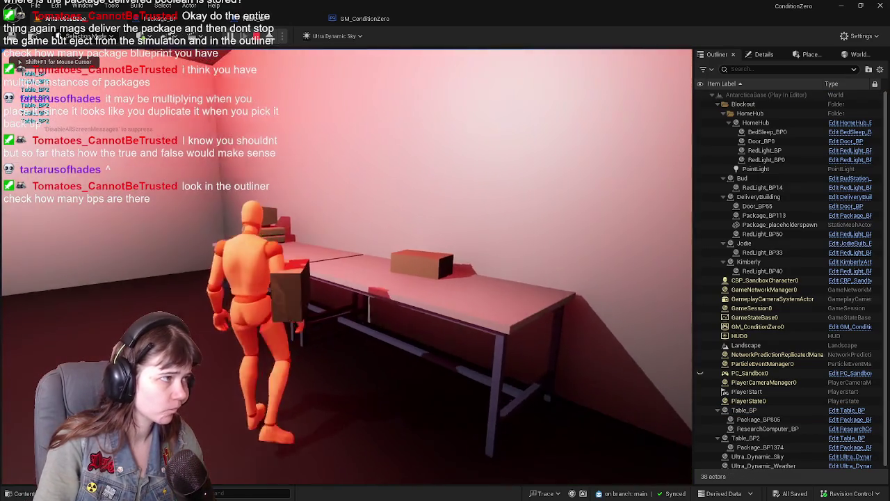
pyautogui.press('w')
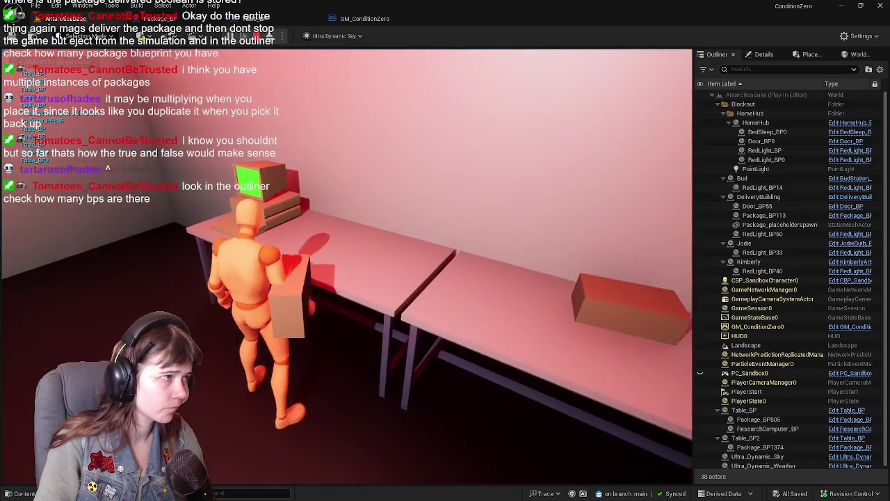
pyautogui.press('w')
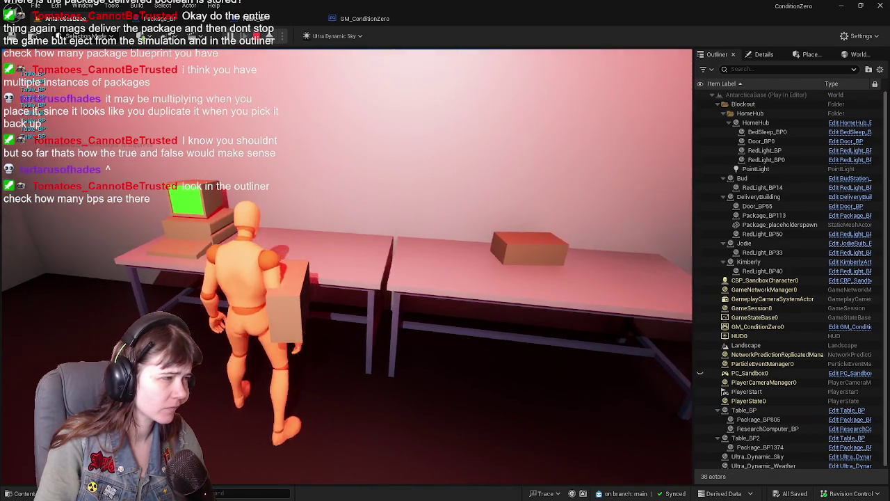
pyautogui.hotkey('shift', 'F1')
pyautogui.press('Escape')
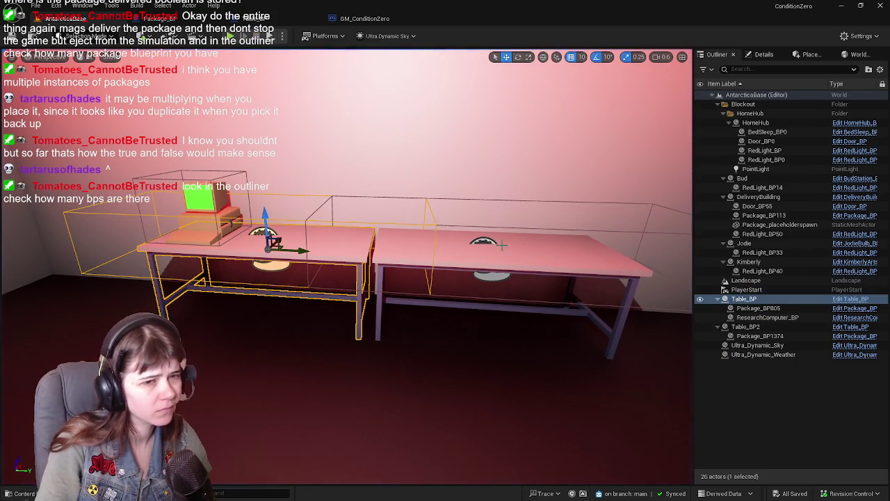
# Check Table_BP's details and open its Blueprint event graph
pyautogui.click(758, 54)
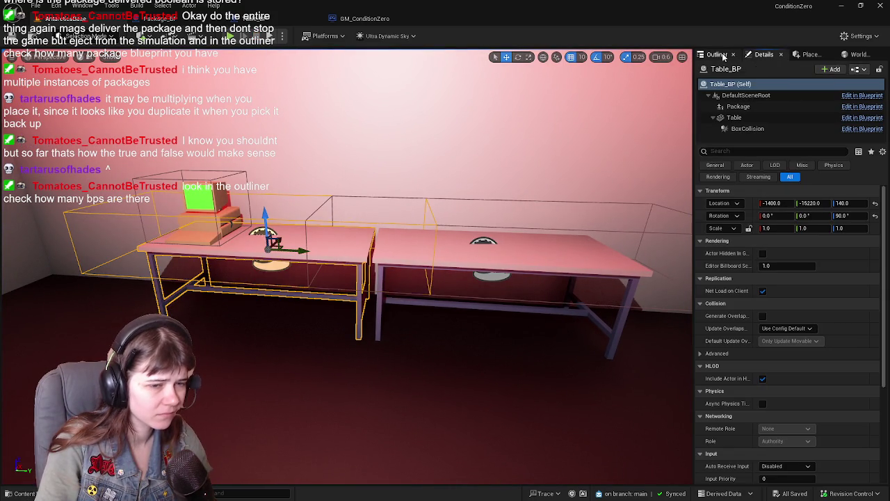
pyautogui.click(716, 55)
pyautogui.click(278, 21)
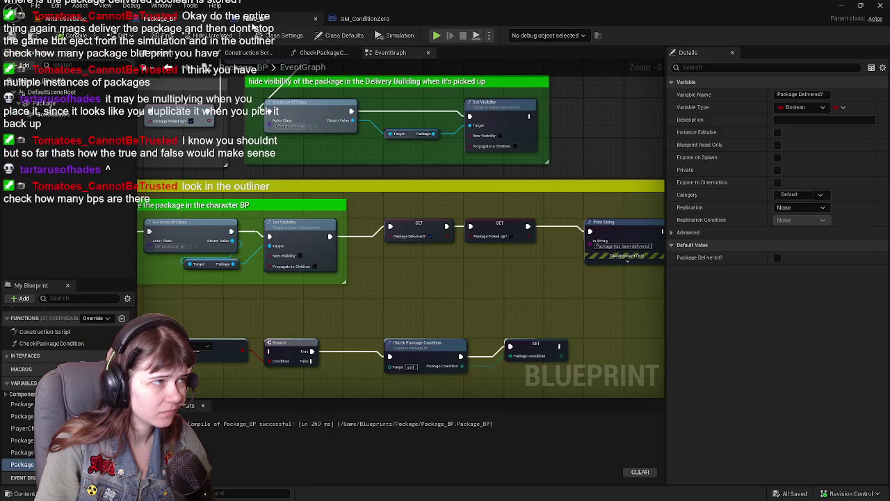
pyautogui.scroll(2, 521, 144)
pyautogui.scroll(-3, 293, 173)
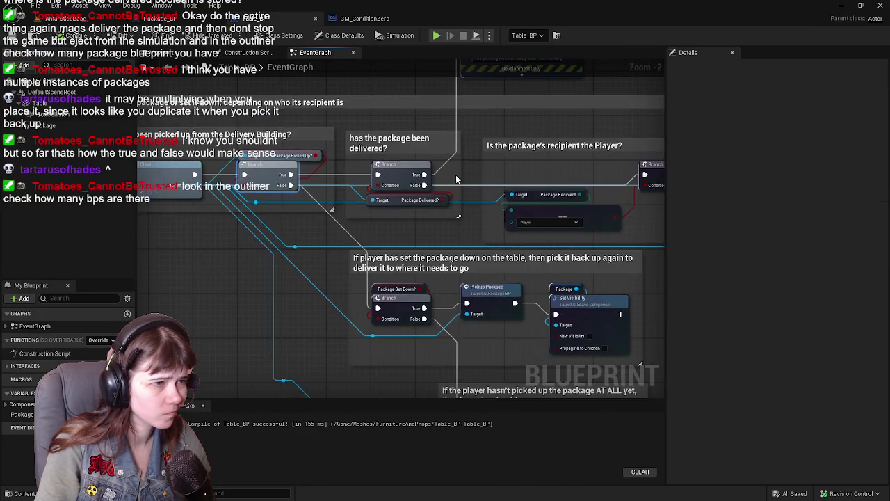
# Open Package_BP from the Package Delivered? node, zoom out over its EventGraph, then start playing
pyautogui.scroll(2, 294, 172)
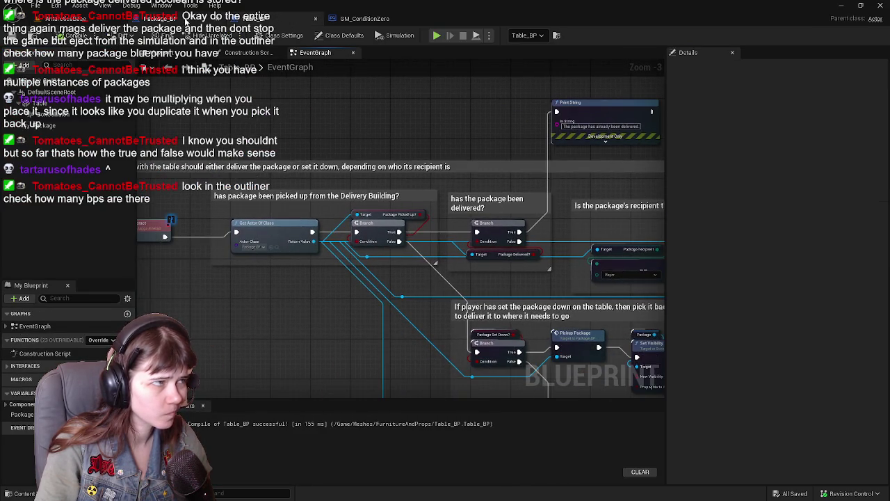
pyautogui.doubleClick(529, 271)
pyautogui.scroll(-1, 516, 250)
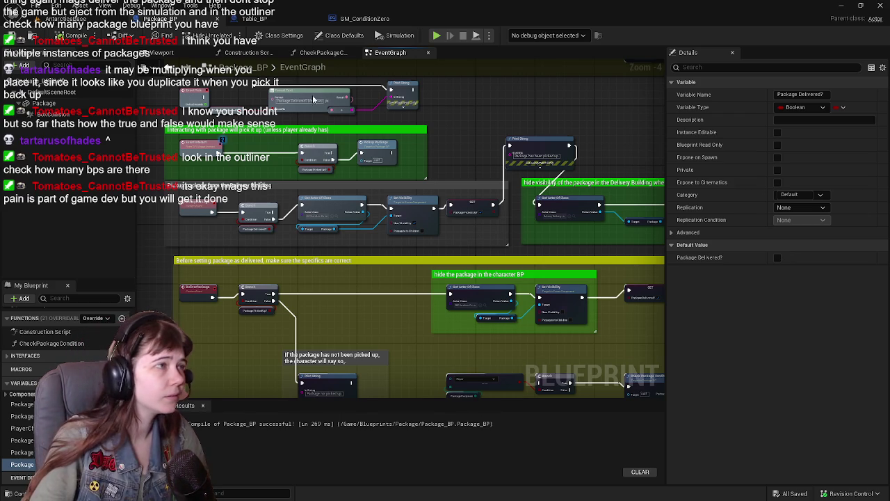
pyautogui.hotkey('alt', 'p')
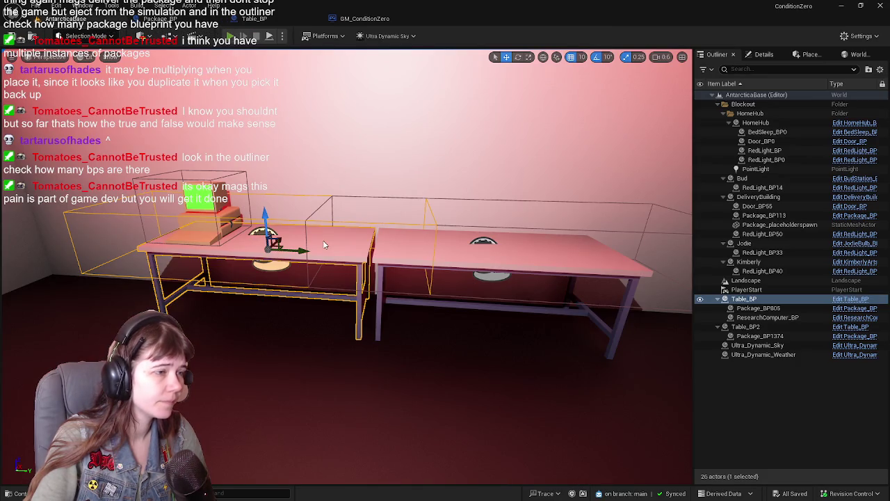
# Pick up the package, carry it to the computer desk, interact, then stop the session
pyautogui.press('w')
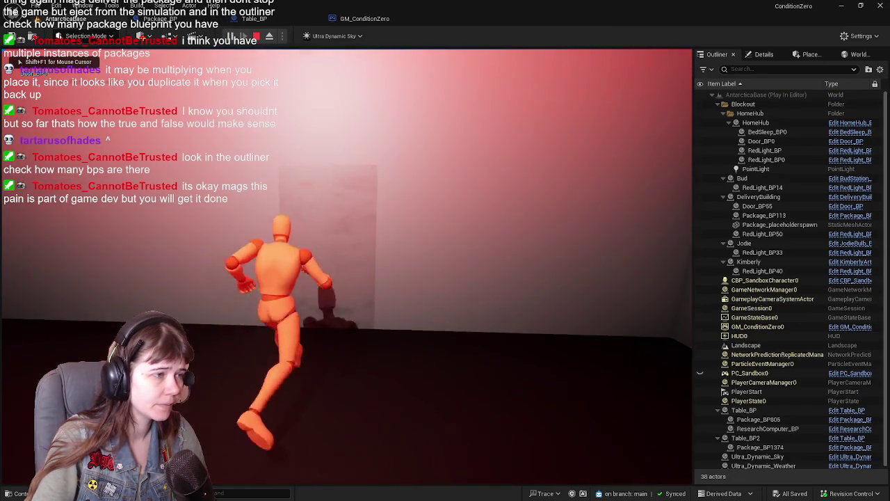
pyautogui.press('w')
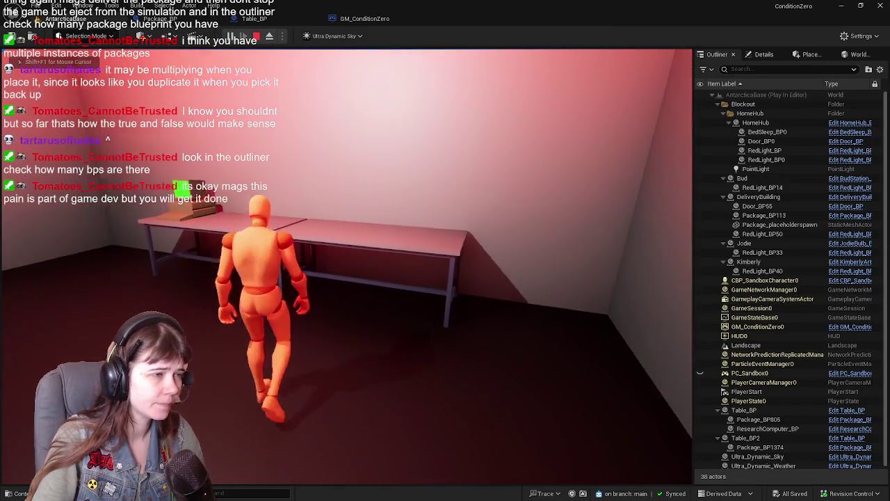
pyautogui.press('e')
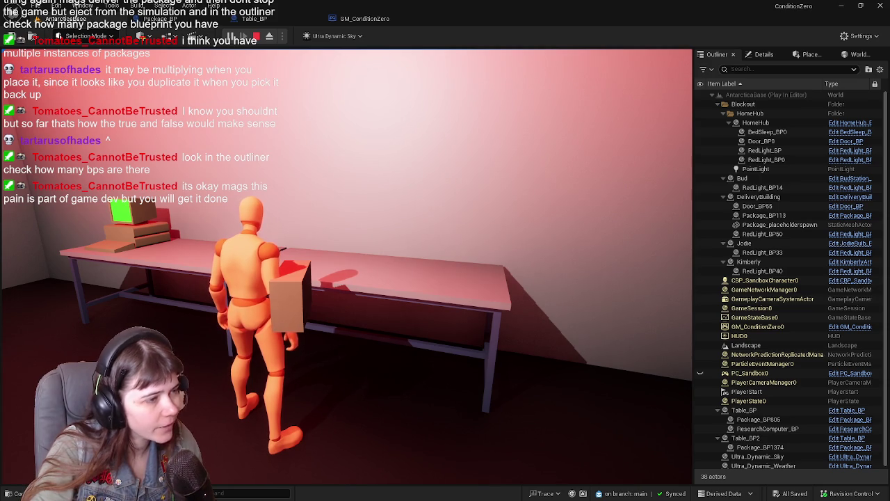
pyautogui.press('w')
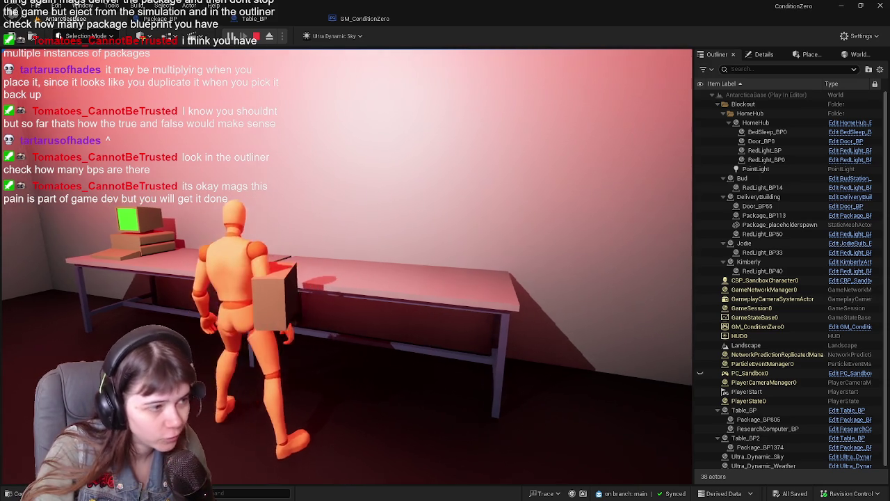
pyautogui.press('e')
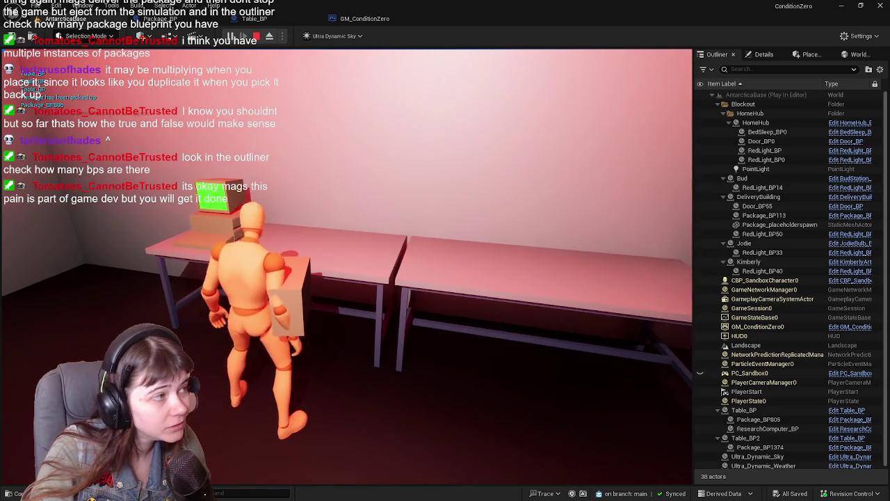
pyautogui.press('Escape')
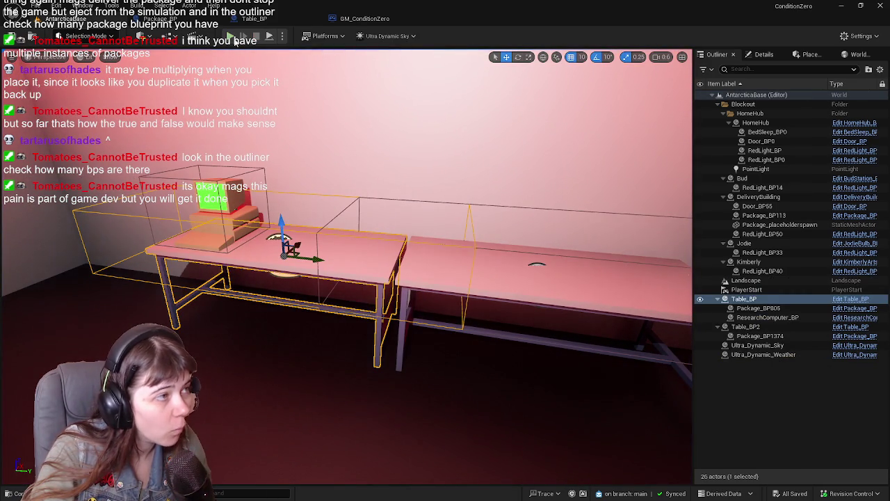
# Restart the playtest and pick up the package at the desk
pyautogui.hotkey('alt', 'p')
pyautogui.press('w')
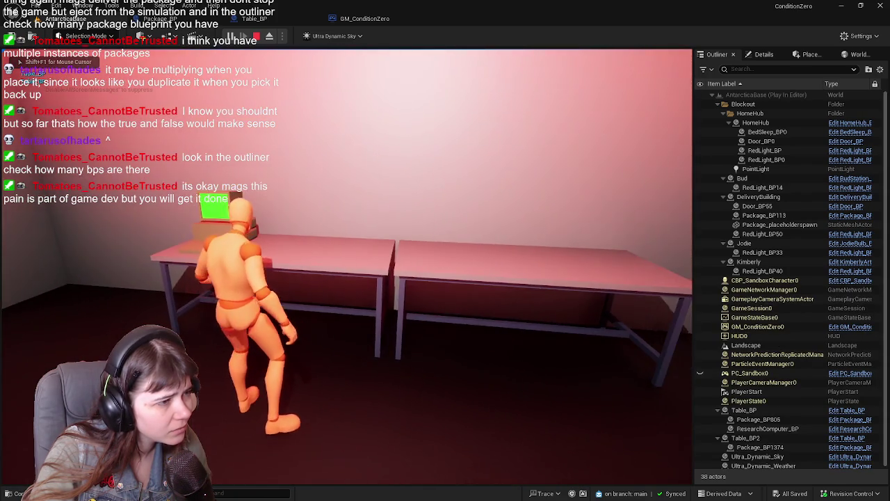
pyautogui.press('e')
pyautogui.press('e')
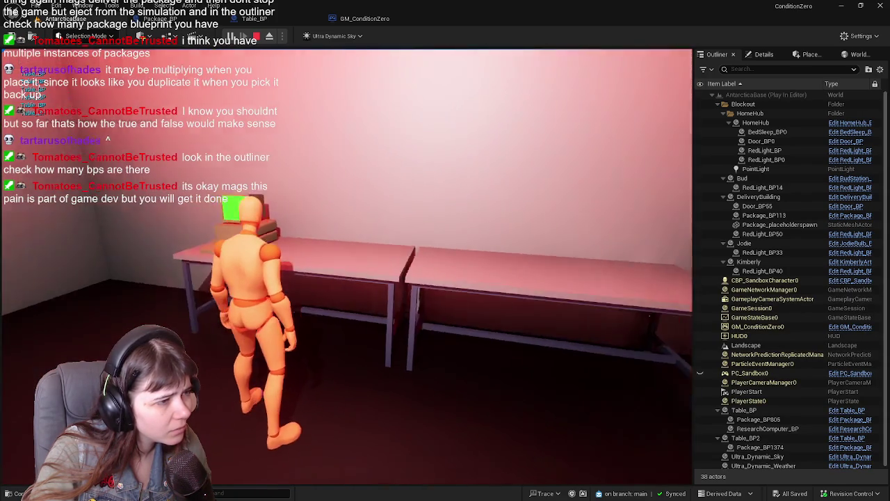
pyautogui.press('w')
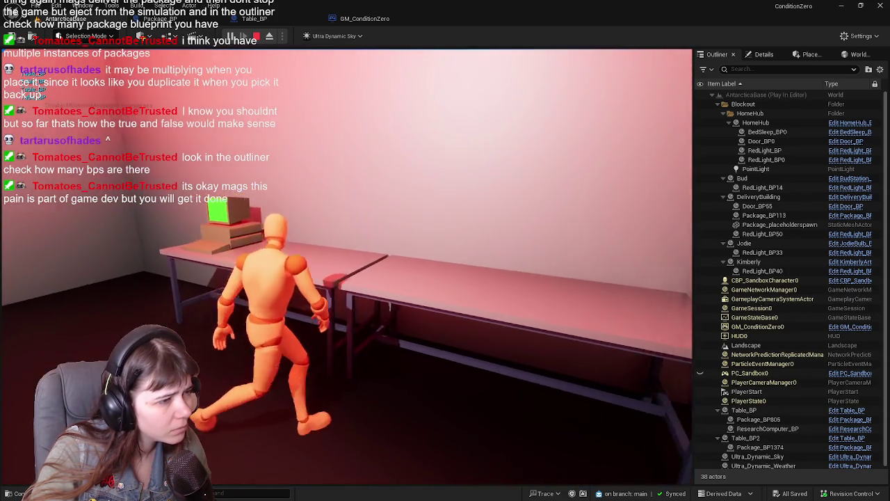
pyautogui.press('e')
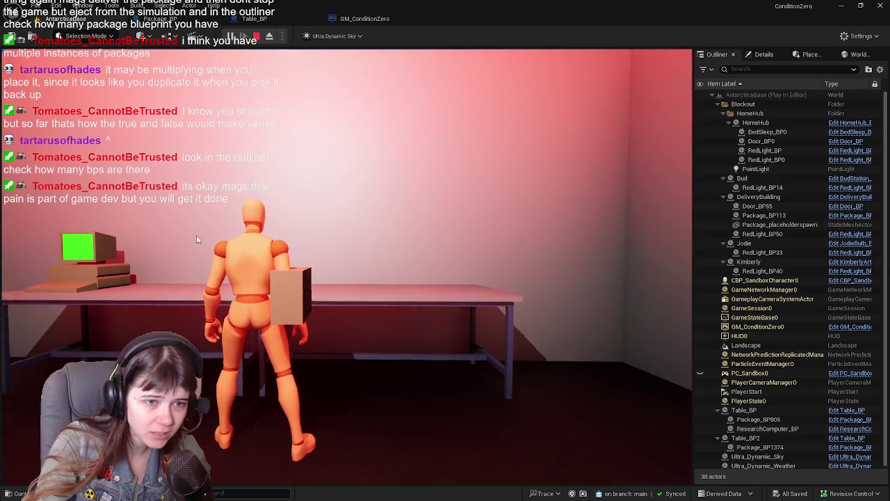
# Regain game control and look around toward the room corner and second long table
pyautogui.hotkey('shift', 'F1')
pyautogui.click(467, 293)
pyautogui.press('w')
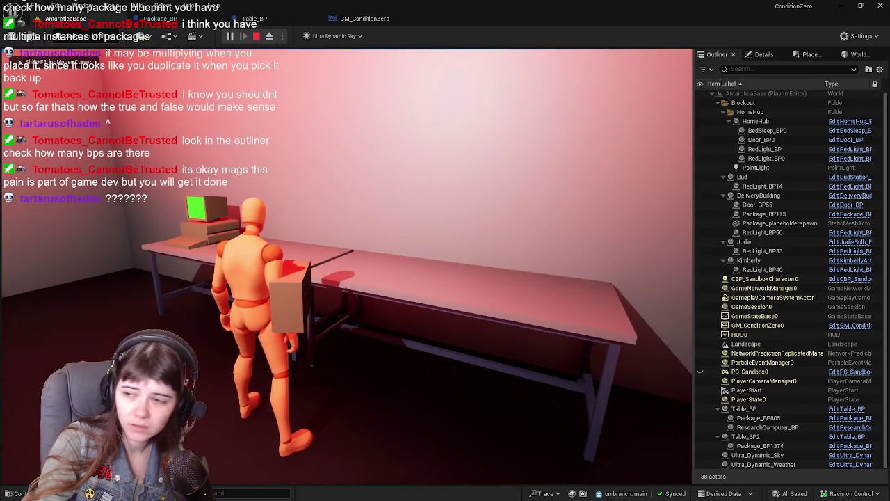
pyautogui.press('w')
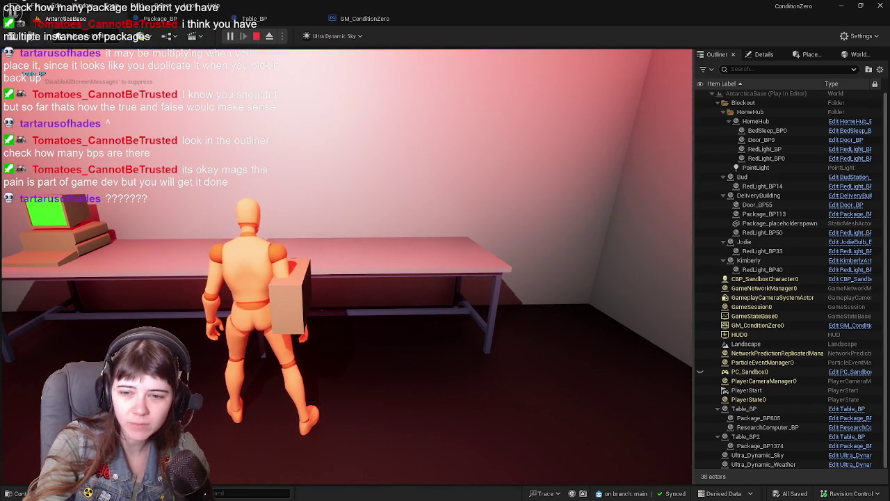
pyautogui.press('w')
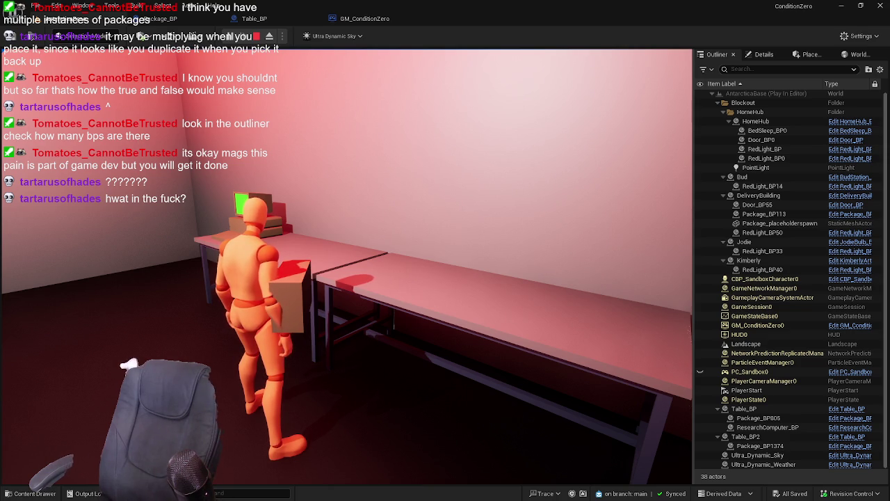
pyautogui.click(154, 19)
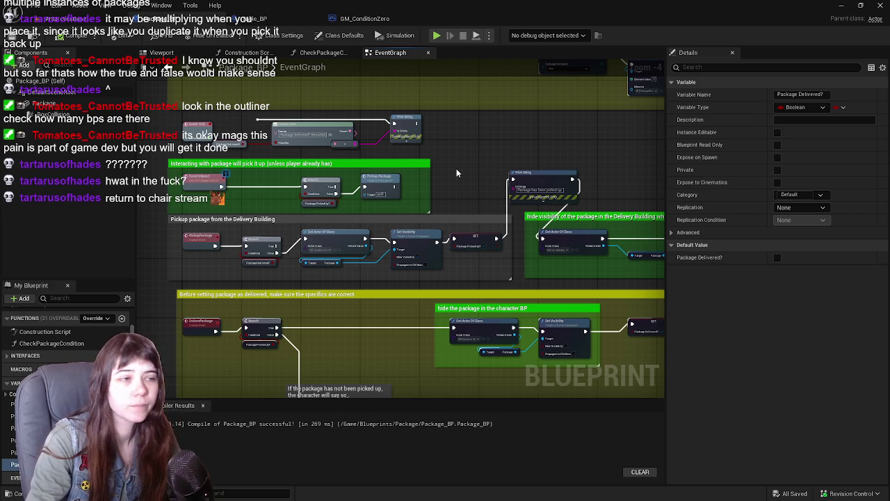
# Return to the level editor, peek at the Package folder in the Content Drawer, and minimize Unreal
pyautogui.click(77, 19)
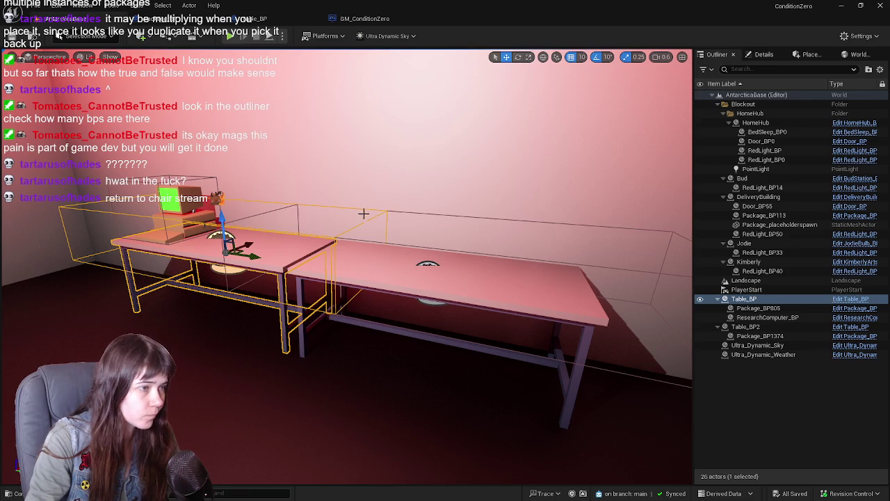
pyautogui.hotkey('ctrl', 'space')
pyautogui.hotkey('ctrl', 'space')
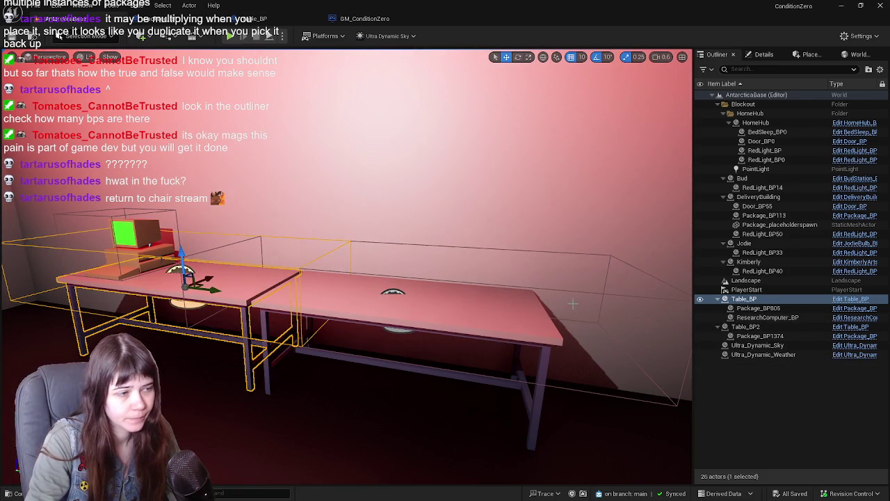
pyautogui.click(840, 6)
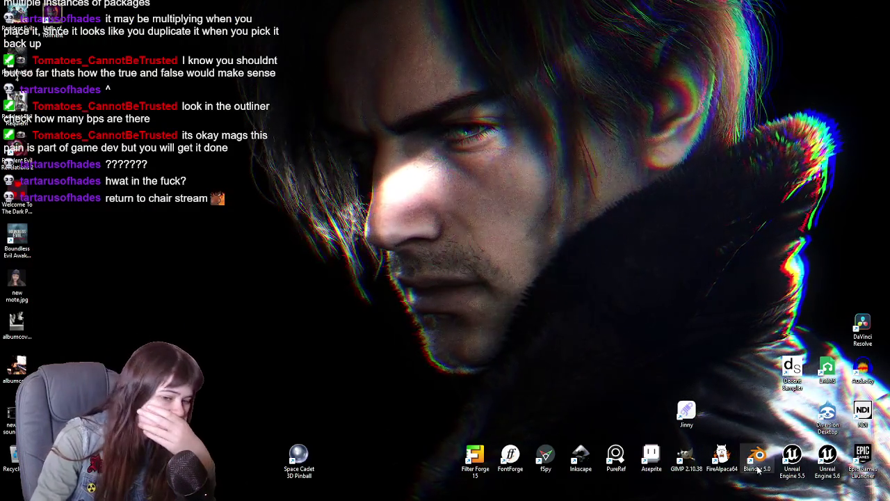
# Launch Blender, open WIP ConditionZeroBuildings, and switch to the scene named Scene
pyautogui.doubleClick(756, 460)
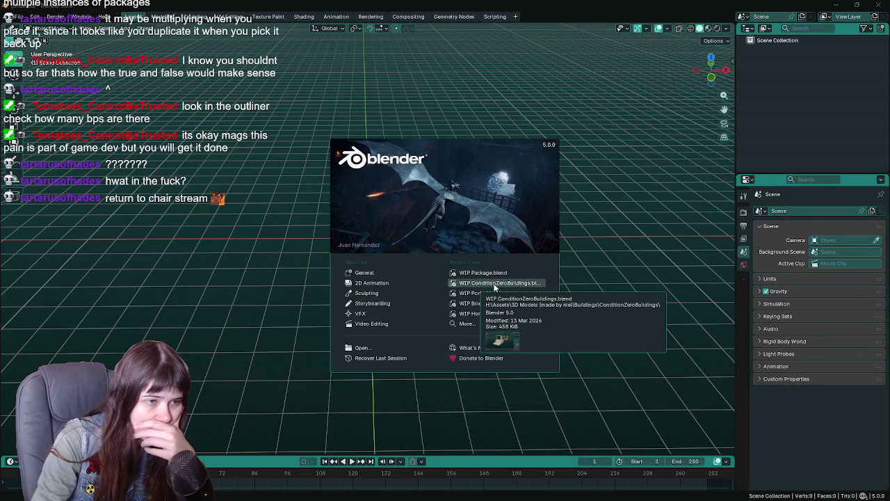
pyautogui.click(495, 284)
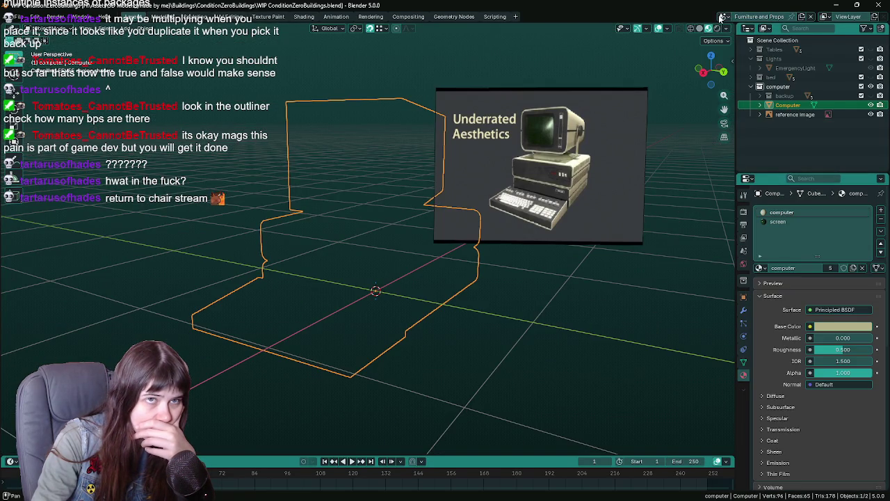
pyautogui.click(720, 17)
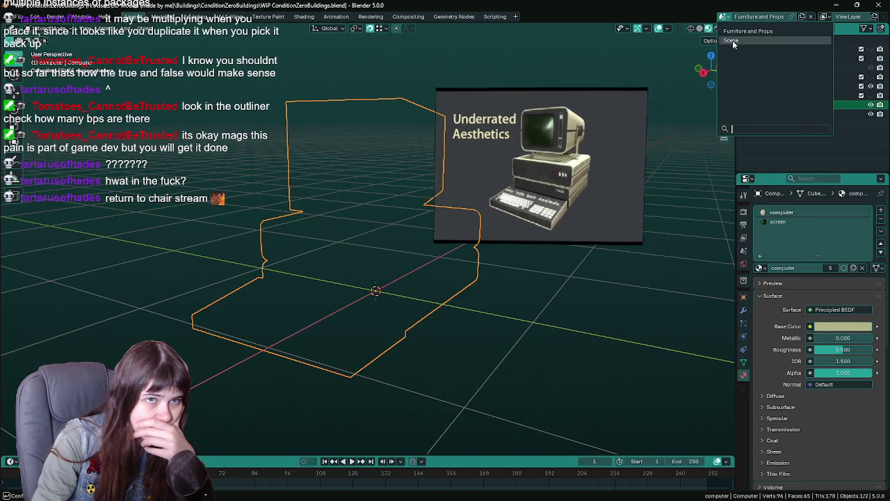
pyautogui.press('Return')
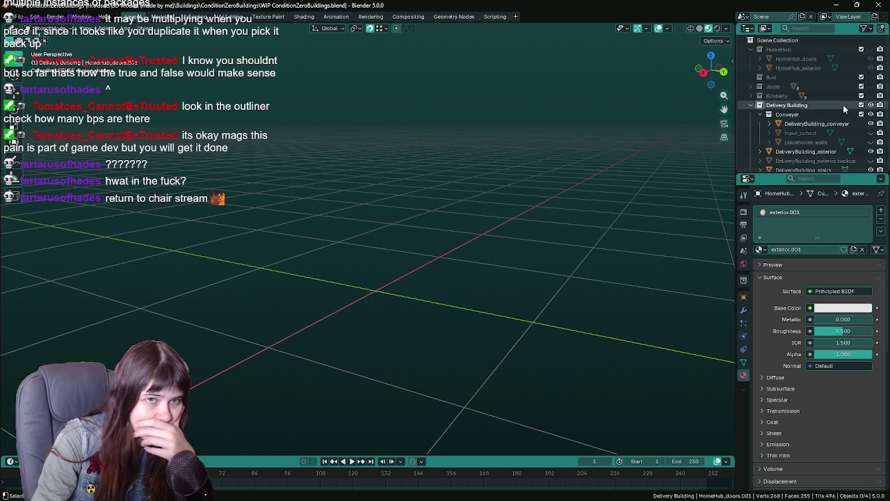
# Hide the Conveyer collection and select the DeliveryBuilding_stairs object
pyautogui.scroll(-3, 833, 116)
pyautogui.click(871, 60)
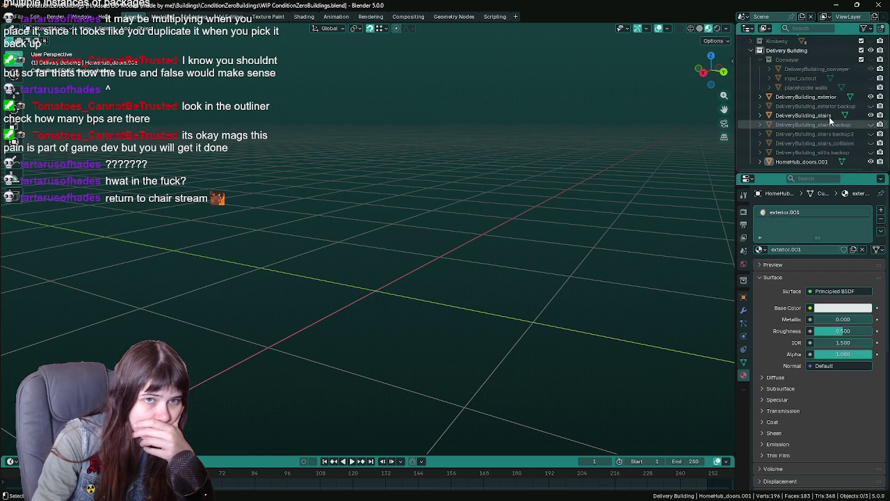
pyautogui.click(514, 215)
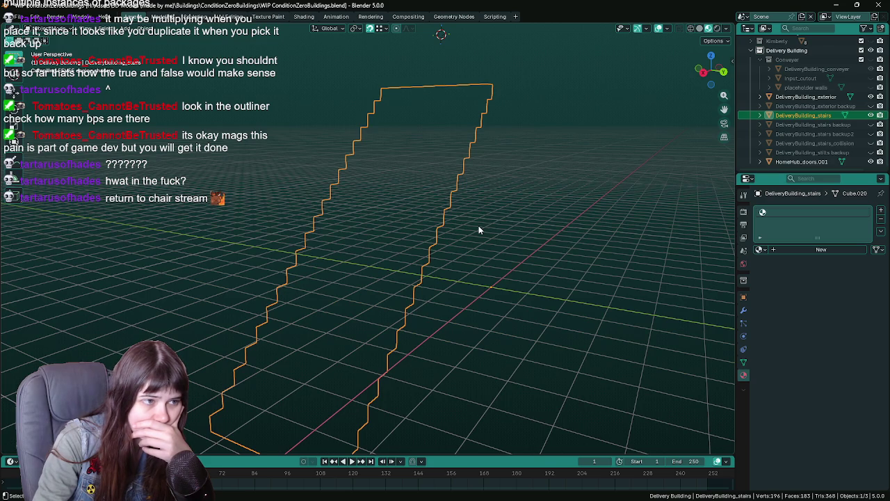
# Exit local view, orbit around the stairs and building, and make the stairs backup copy visible
pyautogui.press('KP_Divide')
pyautogui.moveTo(466, 220)
pyautogui.mouseDown()
pyautogui.moveTo(483, 223)
pyautogui.moveTo(417, 229)
pyautogui.mouseUp()
pyautogui.moveTo(490, 313); pyautogui.dragTo(492, 307)
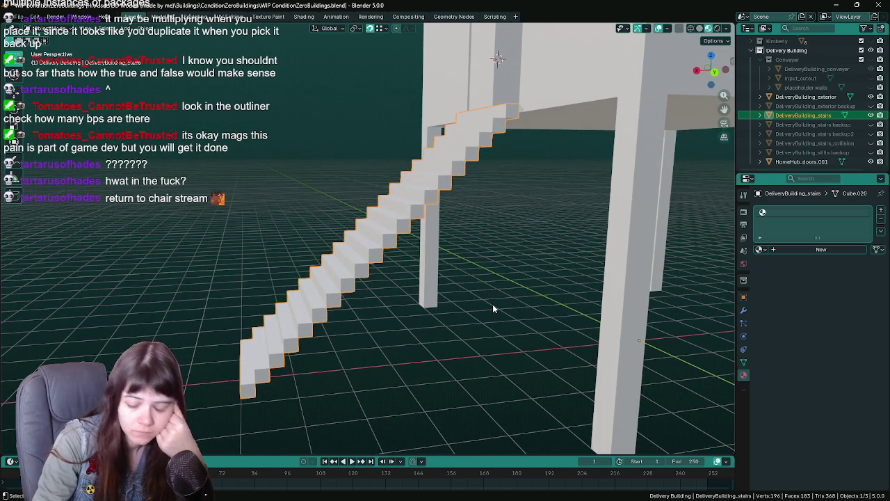
pyautogui.scroll(1, 492, 305)
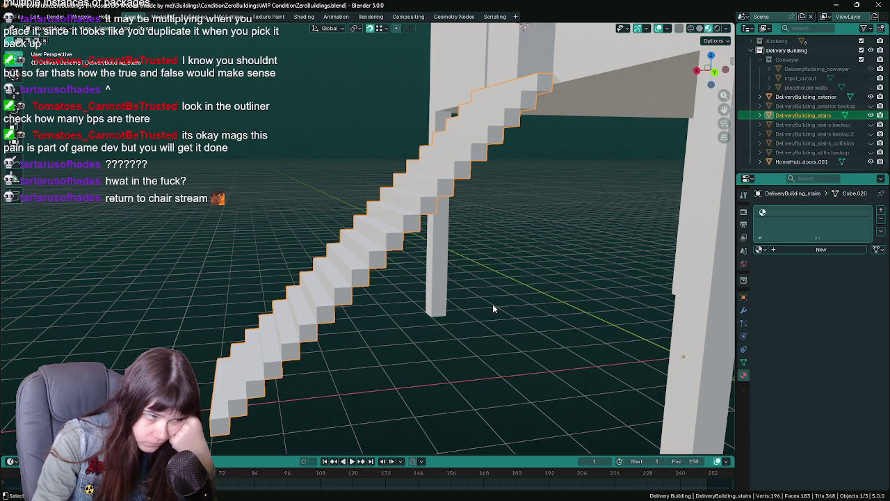
pyautogui.moveTo(429, 321)
pyautogui.mouseDown()
pyautogui.moveTo(483, 324)
pyautogui.moveTo(423, 318)
pyautogui.moveTo(446, 316)
pyautogui.mouseUp()
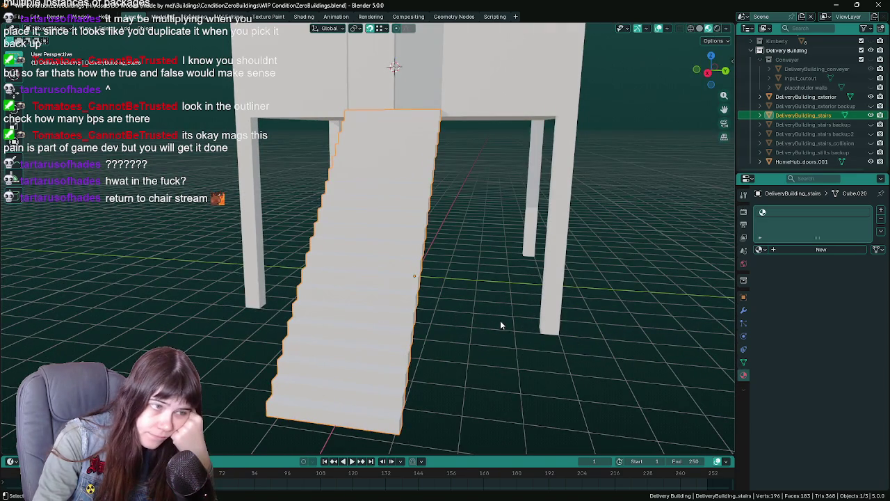
pyautogui.moveTo(498, 324); pyautogui.dragTo(462, 316)
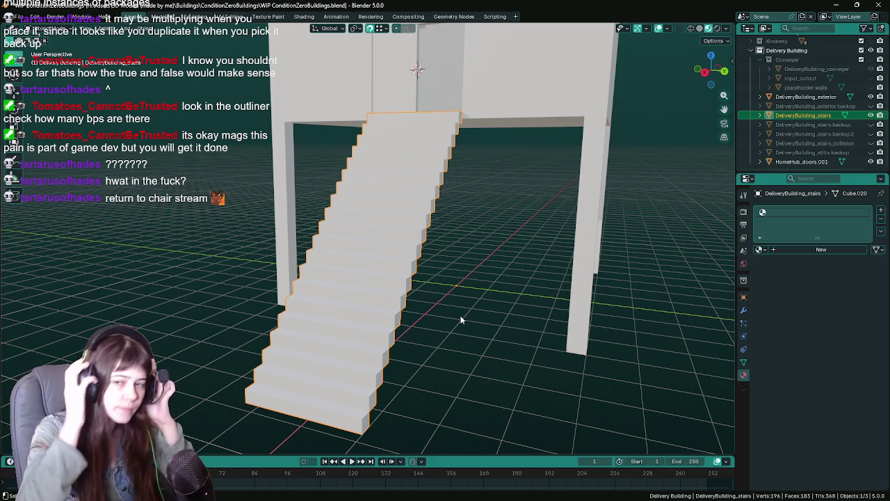
pyautogui.moveTo(590, 391); pyautogui.dragTo(406, 355)
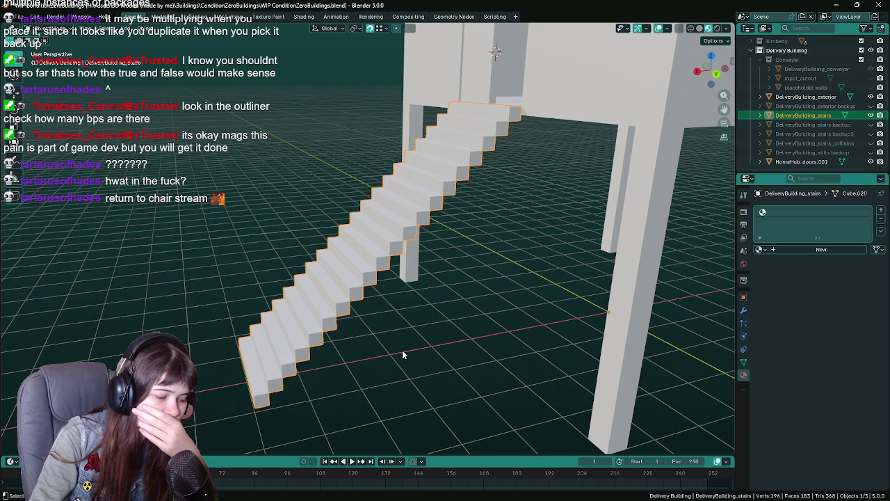
pyautogui.click(869, 125)
# Reveal the boxy DeliveryBuilding_stairs backup2 copy and delete it
pyautogui.click(841, 125)
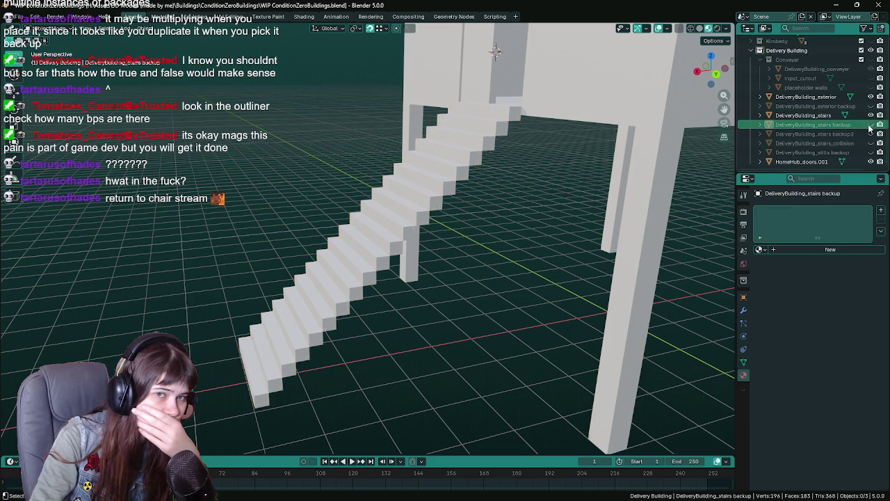
pyautogui.click(870, 133)
pyautogui.click(827, 133)
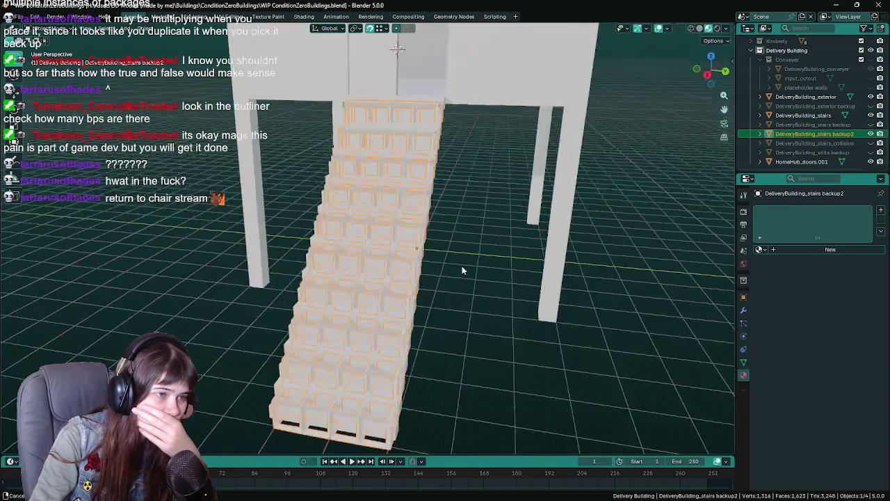
pyautogui.moveTo(461, 267); pyautogui.dragTo(372, 265)
pyautogui.press('g')
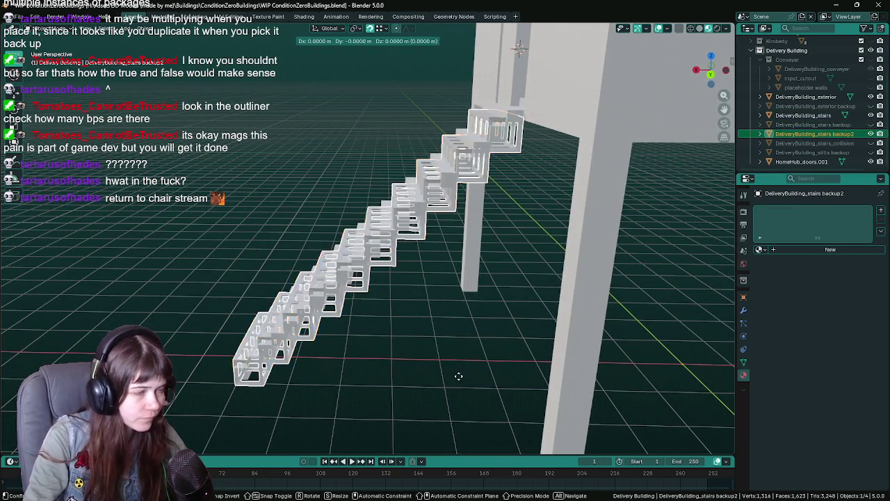
pyautogui.rightClick(392, 346)
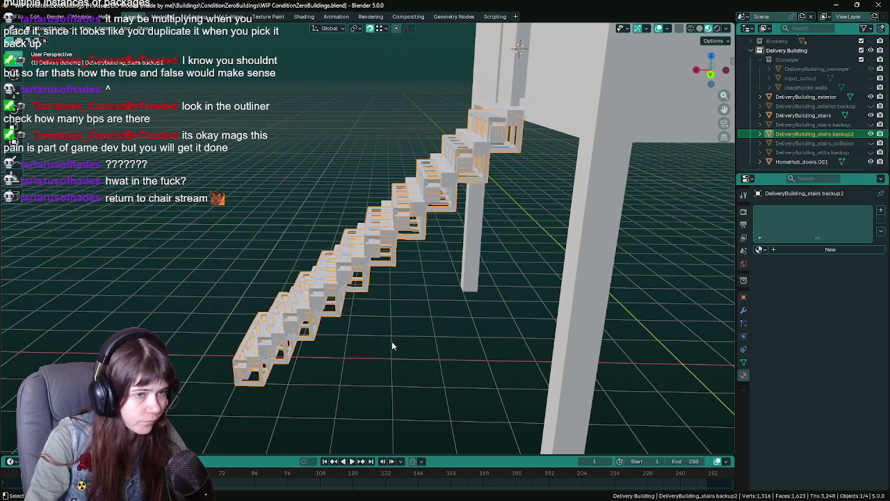
pyautogui.moveTo(392, 346); pyautogui.dragTo(487, 284)
pyautogui.press('Delete')
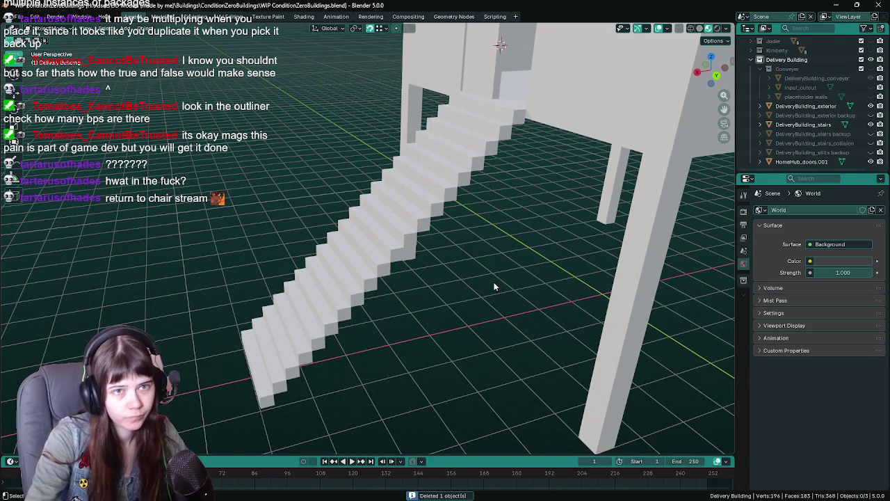
# Save WIP ConditionZeroBuildings.blend and reselect the remaining solid stairs
pyautogui.click(390, 221)
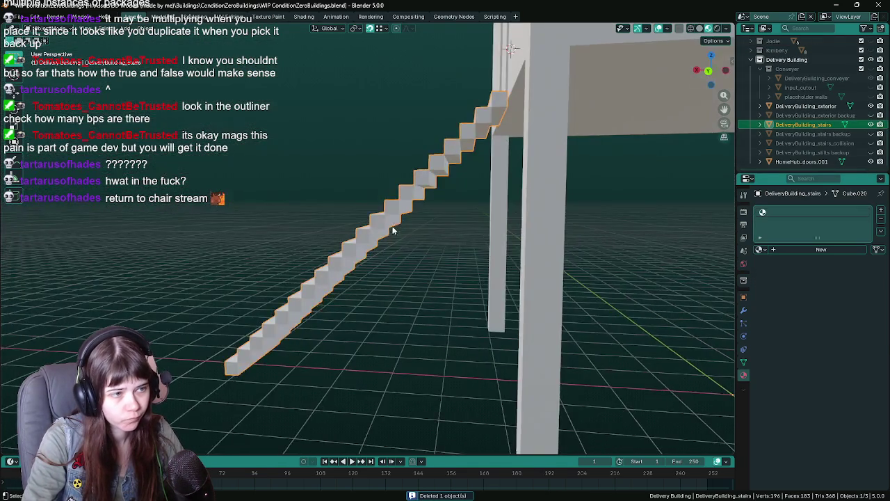
pyautogui.moveTo(390, 221); pyautogui.dragTo(556, 195)
pyautogui.hotkey('ctrl', 's')
pyautogui.moveTo(417, 264)
pyautogui.mouseDown()
pyautogui.moveTo(458, 276)
pyautogui.moveTo(427, 310)
pyautogui.moveTo(351, 345)
pyautogui.moveTo(413, 292)
pyautogui.moveTo(397, 288)
pyautogui.mouseUp()
pyautogui.click(446, 288)
pyautogui.moveTo(404, 249); pyautogui.dragTo(467, 297)
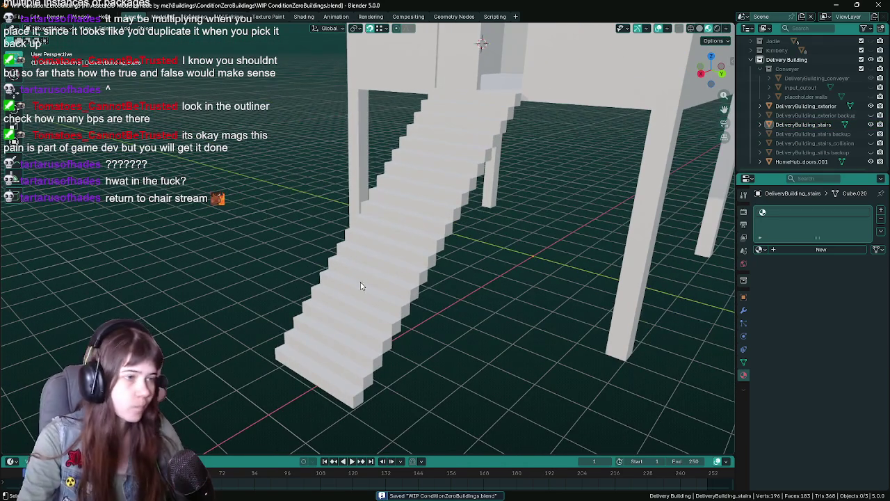
pyautogui.click(374, 275)
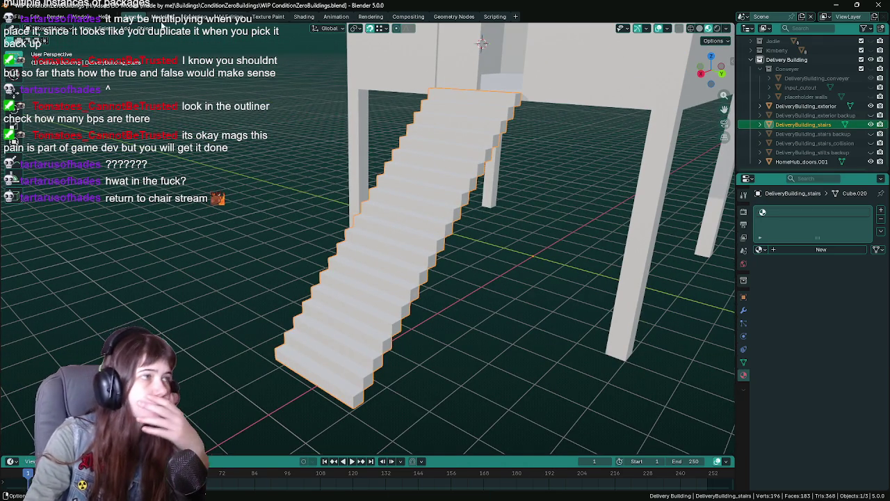
# Snap the 3D cursor to the world origin and save the file
pyautogui.click(144, 28)
pyautogui.moveTo(172, 84)
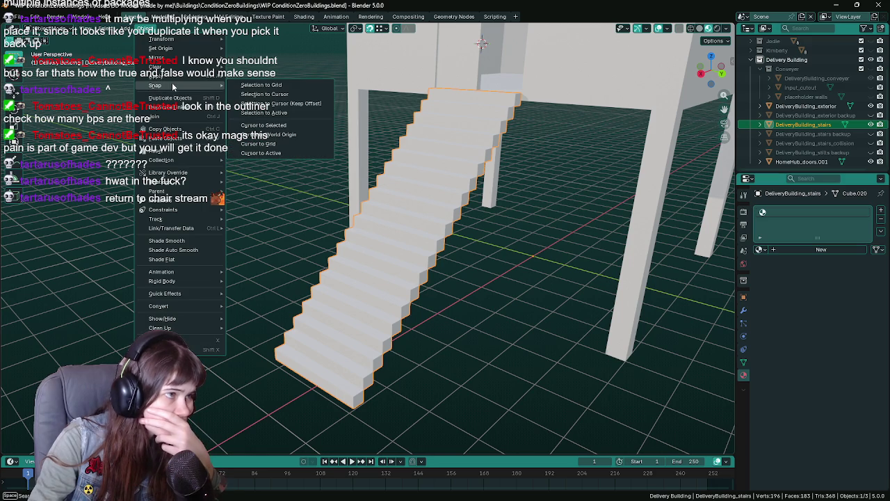
pyautogui.click(269, 134)
pyautogui.moveTo(543, 254)
pyautogui.mouseDown()
pyautogui.moveTo(503, 303)
pyautogui.moveTo(498, 285)
pyautogui.mouseUp()
pyautogui.click(503, 303)
pyautogui.hotkey('ctrl', 's')
# Add an 8-vertex circle at the world origin, discarding an accidental cylinder
pyautogui.hotkey('shift', 'a')
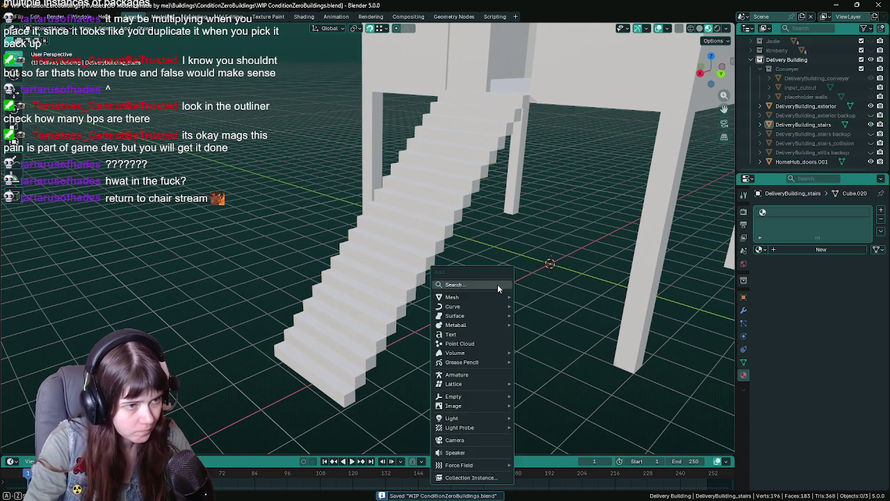
pyautogui.moveTo(492, 296)
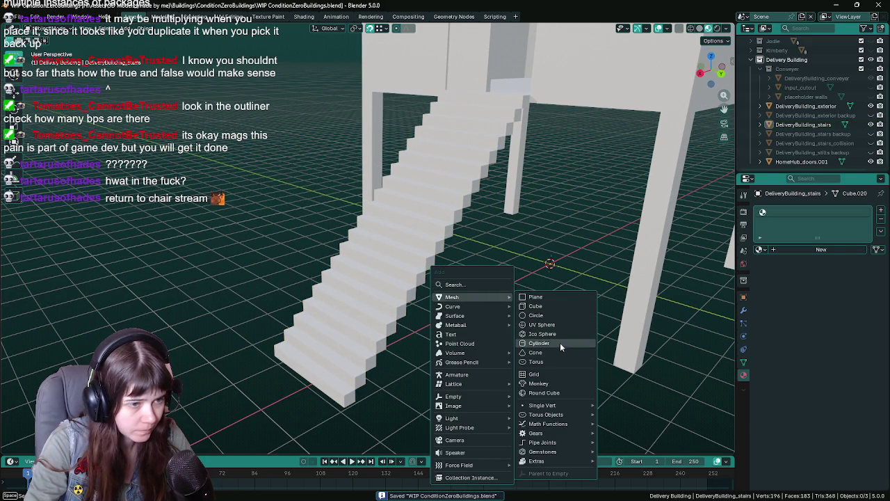
pyautogui.click(561, 342)
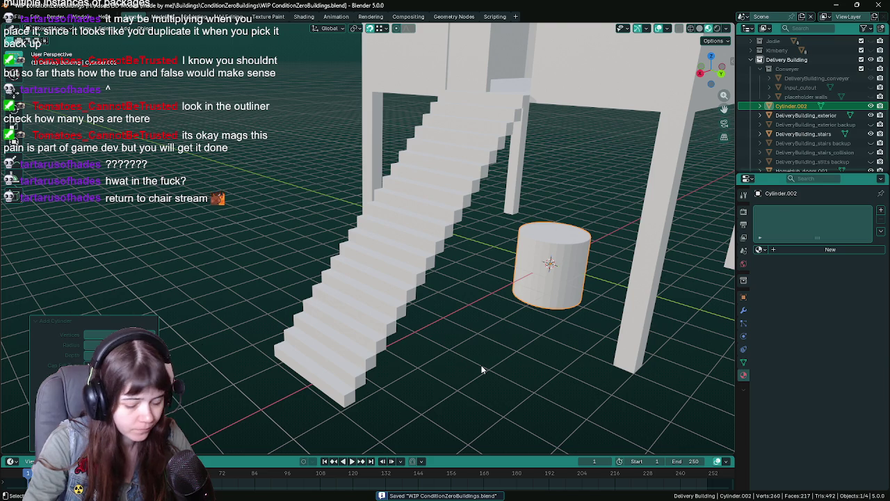
pyautogui.press('Delete')
pyautogui.hotkey('shift', 'a')
pyautogui.moveTo(481, 365)
pyautogui.moveTo(463, 309)
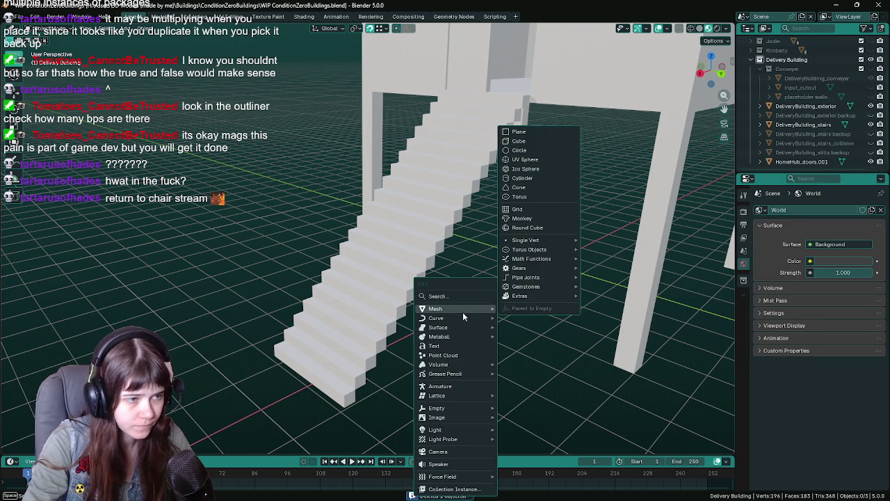
pyautogui.click(527, 148)
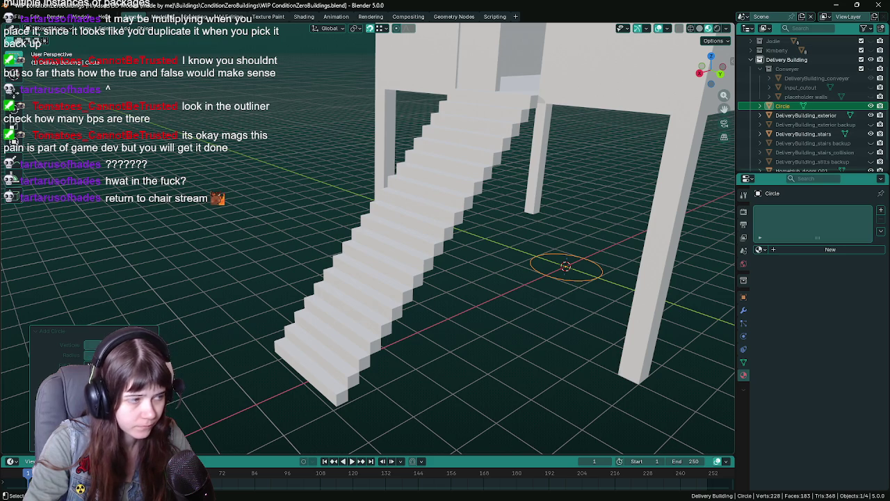
pyautogui.click(91, 344)
pyautogui.write('8')
pyautogui.press('Return')
pyautogui.scroll(3, 495, 315)
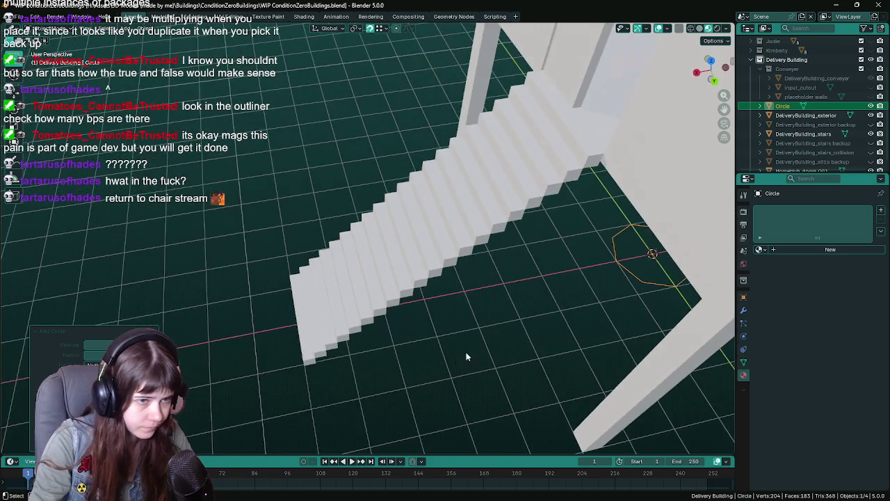
pyautogui.scroll(-2, 470, 320)
pyautogui.scroll(2, 462, 292)
# Move the circle along X, then along Y, to the foot of the stairs
pyautogui.press('g')
pyautogui.press('x')
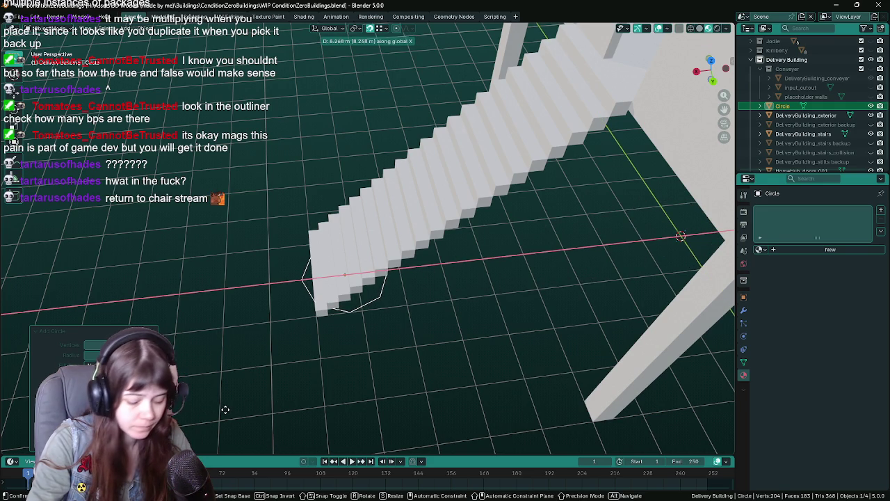
pyautogui.click(225, 409)
pyautogui.moveTo(225, 409)
pyautogui.mouseDown()
pyautogui.moveTo(286, 376)
pyautogui.moveTo(407, 388)
pyautogui.moveTo(399, 398)
pyautogui.mouseUp()
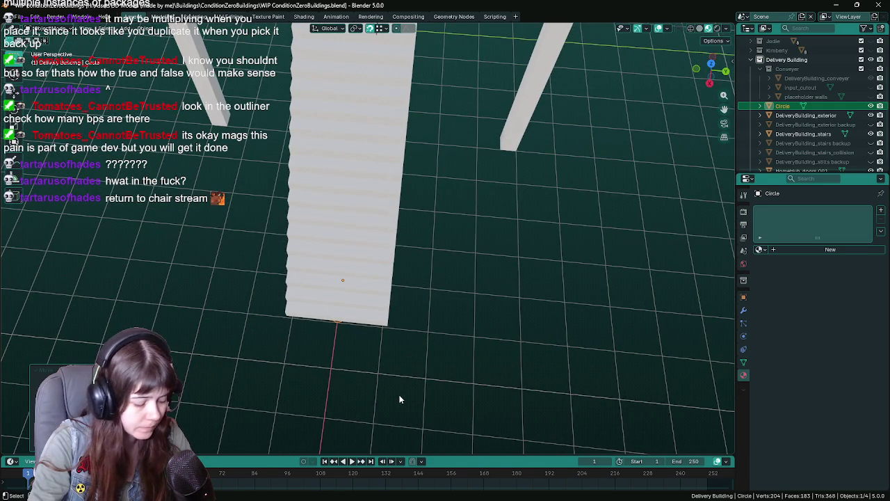
pyautogui.press('g')
pyautogui.press('y')
pyautogui.press('y')
pyautogui.press('y')
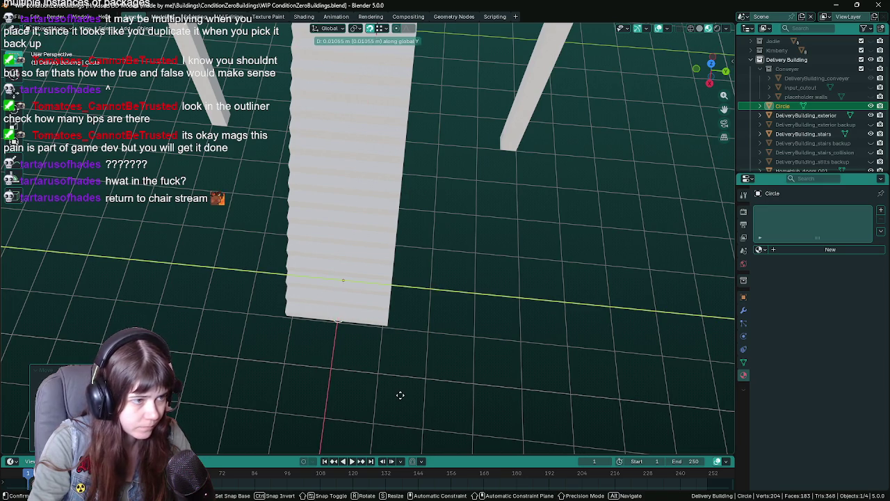
pyautogui.click(463, 406)
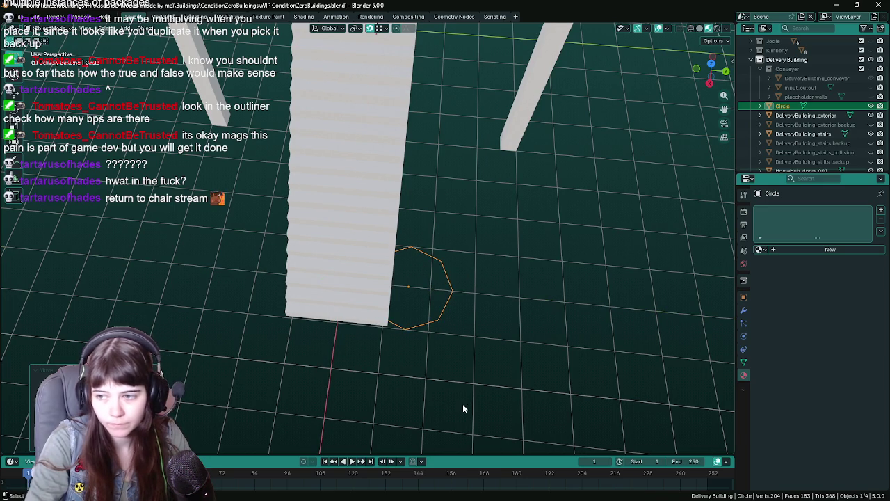
pyautogui.moveTo(455, 405)
pyautogui.mouseDown()
pyautogui.moveTo(456, 353)
pyautogui.moveTo(521, 360)
pyautogui.moveTo(452, 368)
pyautogui.moveTo(390, 397)
pyautogui.moveTo(433, 364)
pyautogui.moveTo(454, 369)
pyautogui.moveTo(454, 379)
pyautogui.mouseUp()
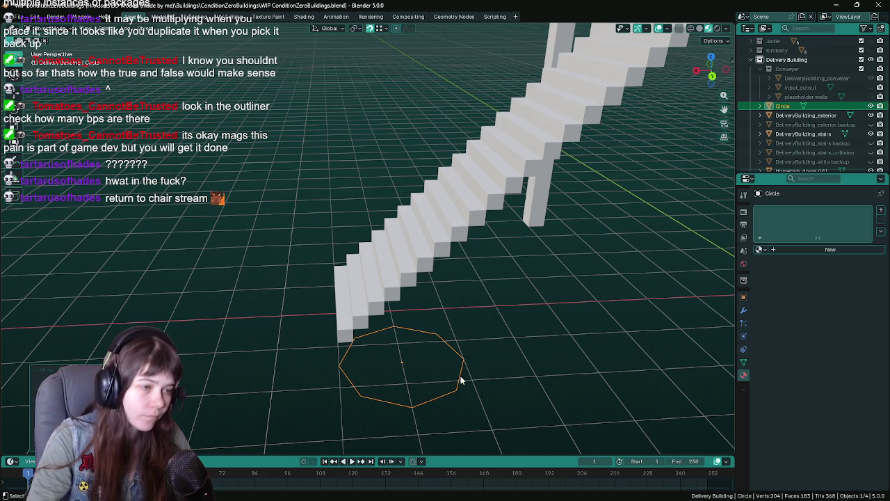
# Save the file and scale the circle down to about 0.13
pyautogui.moveTo(461, 380); pyautogui.dragTo(465, 377)
pyautogui.hotkey('ctrl', 's')
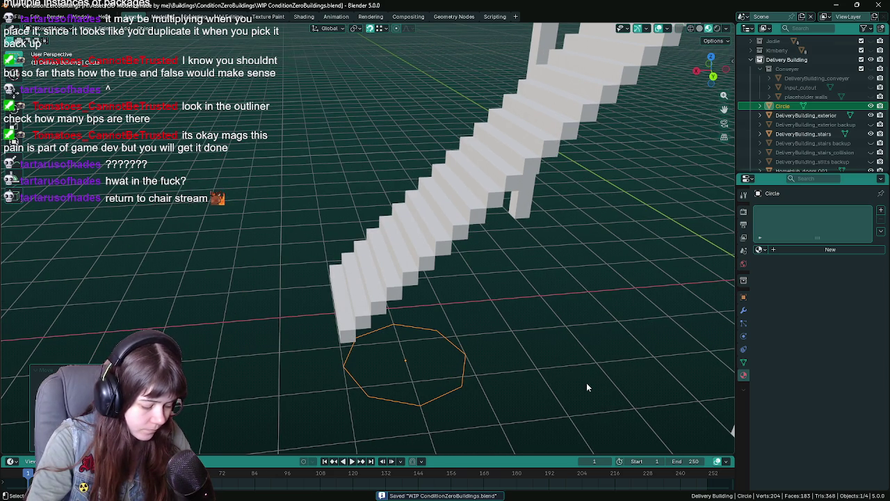
pyautogui.press('s')
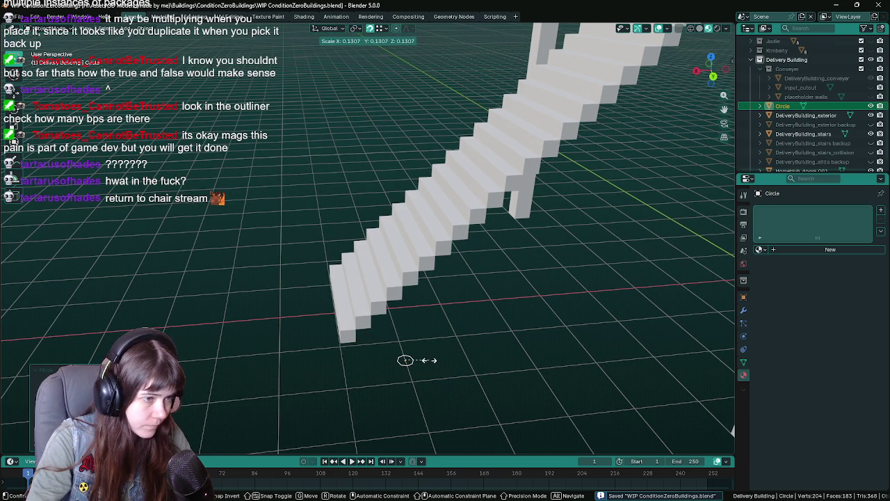
pyautogui.click(429, 360)
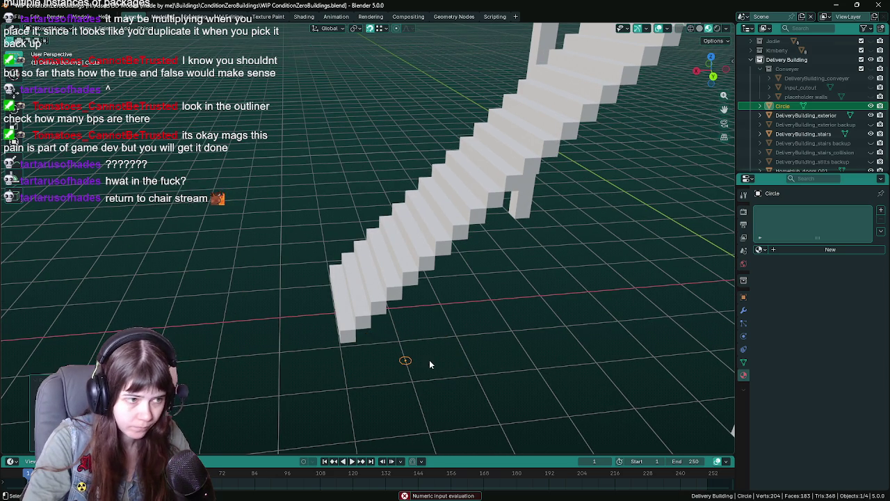
# In top view, slide the circle along X toward the stair base
pyautogui.moveTo(429, 360)
pyautogui.mouseDown()
pyautogui.moveTo(442, 353)
pyautogui.moveTo(431, 375)
pyautogui.mouseUp()
pyautogui.press('KP_7')
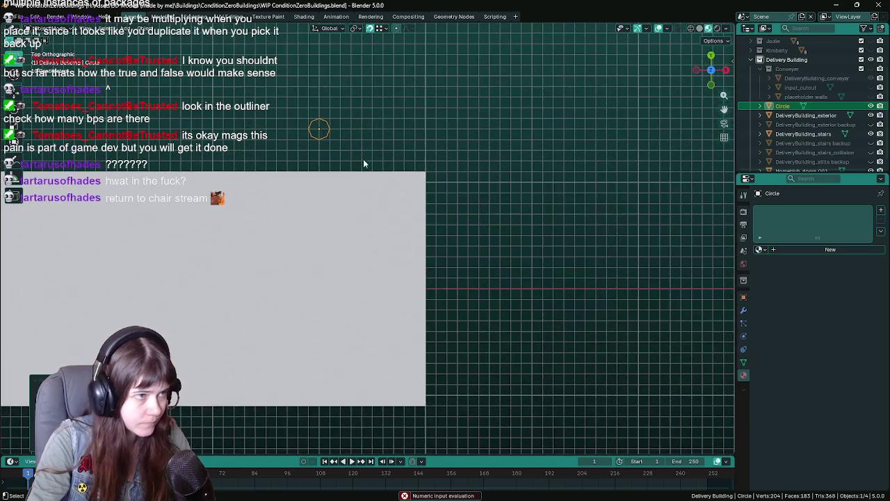
pyautogui.moveTo(363, 160); pyautogui.dragTo(349, 252)
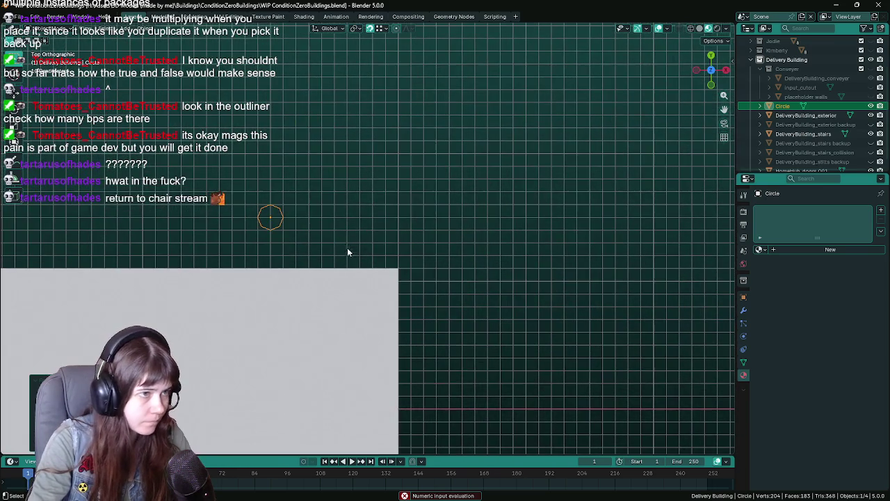
pyautogui.press('g')
pyautogui.press('x')
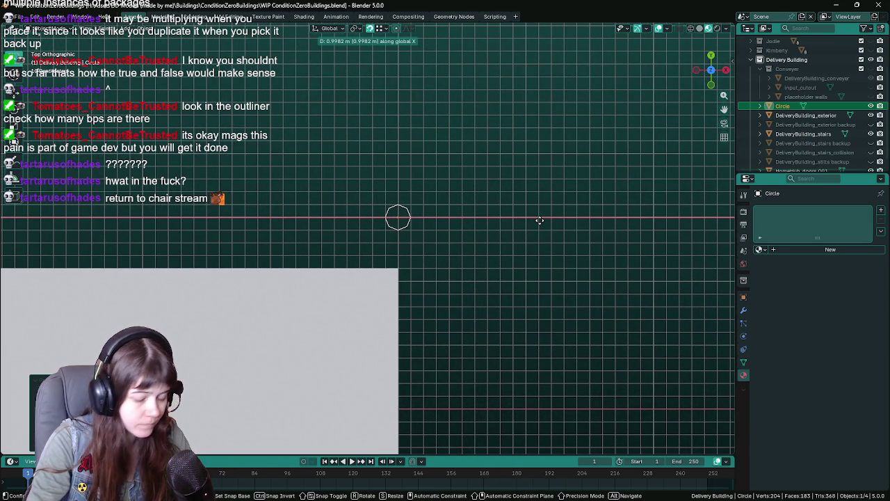
pyautogui.click(539, 220)
pyautogui.moveTo(554, 220)
pyautogui.mouseDown()
pyautogui.moveTo(433, 253)
pyautogui.moveTo(376, 236)
pyautogui.moveTo(403, 254)
pyautogui.moveTo(461, 233)
pyautogui.moveTo(432, 315)
pyautogui.moveTo(467, 224)
pyautogui.moveTo(466, 258)
pyautogui.moveTo(443, 258)
pyautogui.moveTo(471, 314)
pyautogui.moveTo(459, 311)
pyautogui.moveTo(468, 301)
pyautogui.mouseUp()
# Shift the circle along Y to just in front of the bottom step and save
pyautogui.press('g')
pyautogui.press('x')
pyautogui.press('x')
pyautogui.press('y')
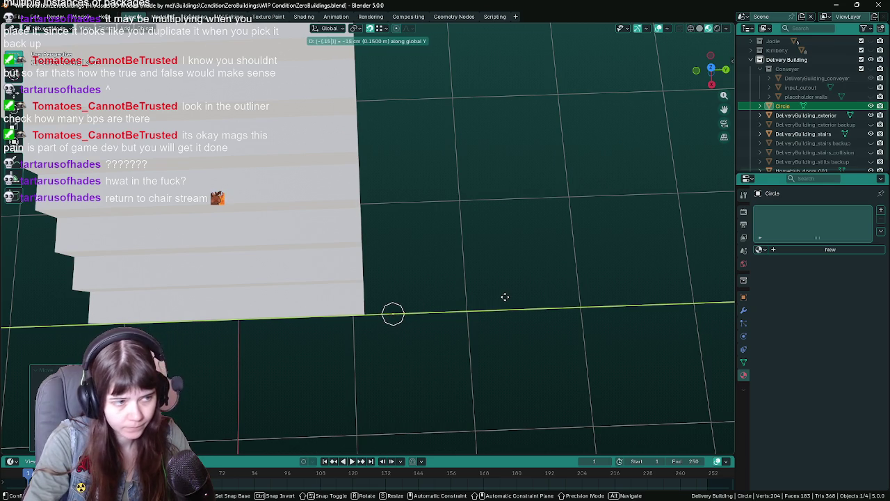
pyautogui.click(505, 299)
pyautogui.moveTo(504, 299)
pyautogui.mouseDown()
pyautogui.moveTo(473, 300)
pyautogui.moveTo(383, 232)
pyautogui.moveTo(464, 263)
pyautogui.moveTo(417, 254)
pyautogui.moveTo(415, 360)
pyautogui.moveTo(361, 335)
pyautogui.moveTo(370, 357)
pyautogui.mouseUp()
pyautogui.hotkey('ctrl', 's')
pyautogui.press('Tab')
pyautogui.press('Tab')
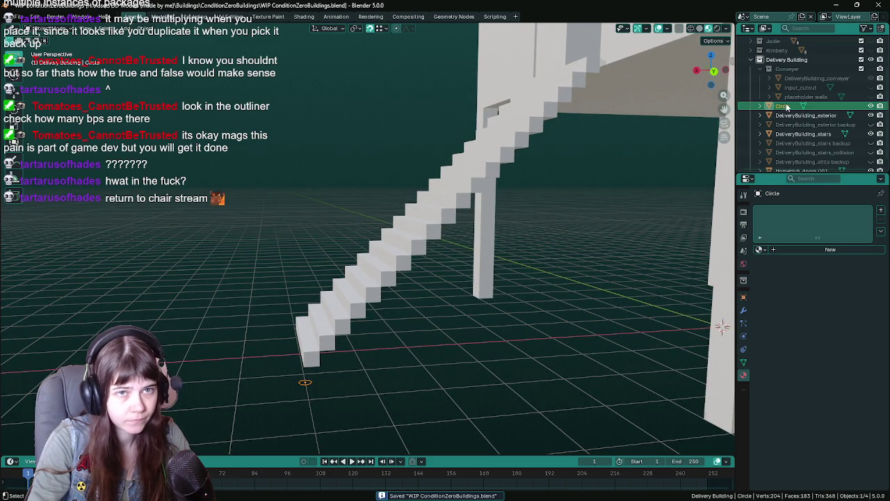
# Rename the Circle object to DeliveryBuilding_stairsrailing
pyautogui.click(760, 69)
pyautogui.doubleClick(784, 97)
pyautogui.write('DeliveryBuilding_stairsrailing')
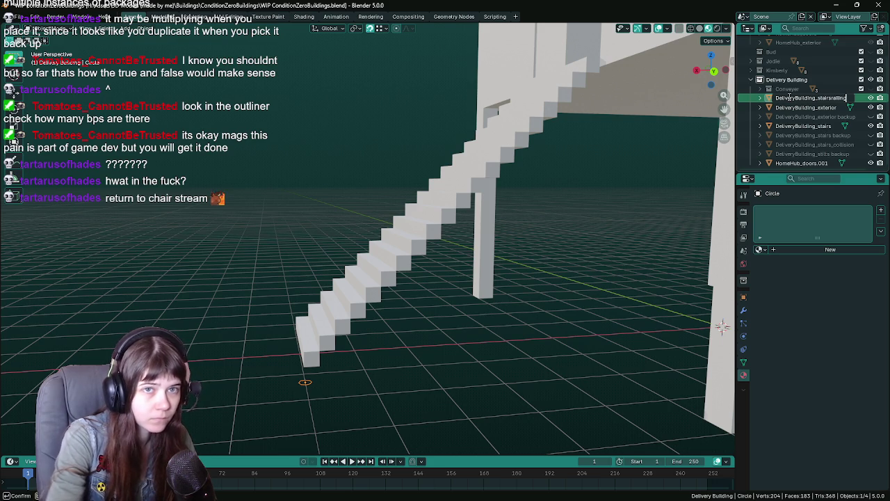
pyautogui.press('Return')
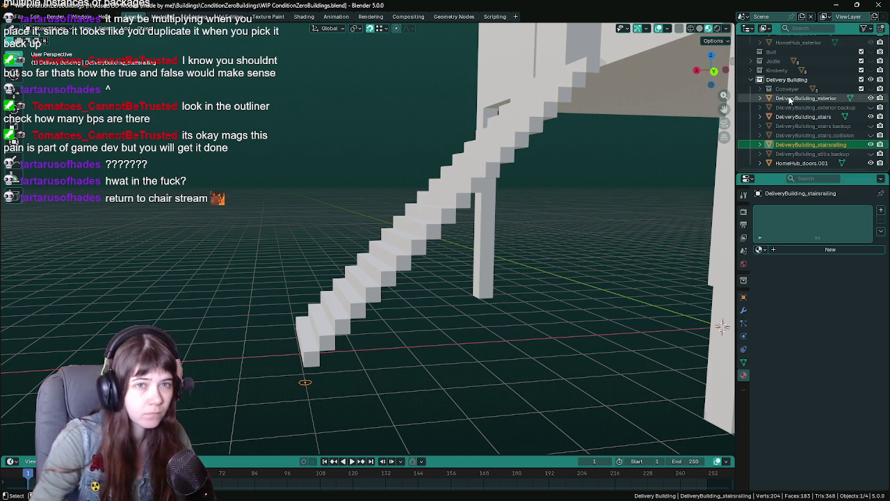
# Save, then extrude the circle's ring straight up in Edit Mode into a post
pyautogui.moveTo(499, 260)
pyautogui.mouseDown()
pyautogui.moveTo(479, 266)
pyautogui.moveTo(438, 237)
pyautogui.moveTo(417, 327)
pyautogui.moveTo(451, 398)
pyautogui.mouseUp()
pyautogui.hotkey('ctrl', 's')
pyautogui.press('Tab')
pyautogui.press('e')
pyautogui.press('z')
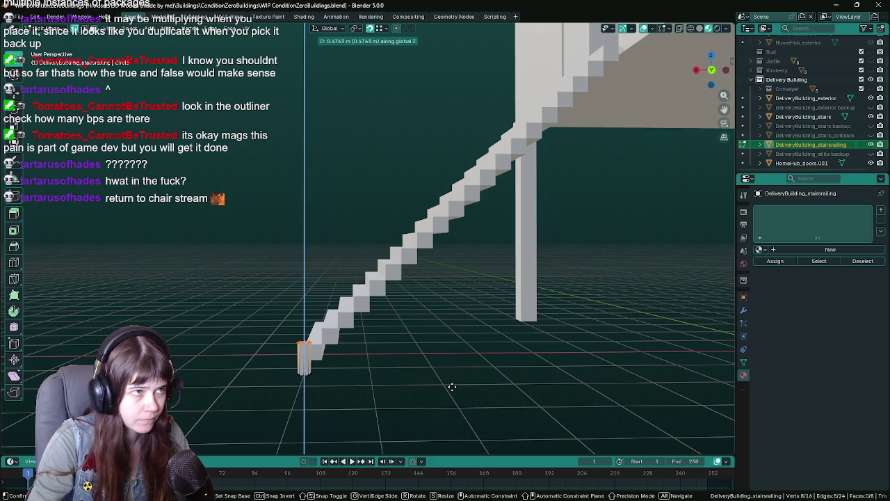
pyautogui.write('-')
# Confirm the short post and place a duplicate of it further along X
pyautogui.click(451, 386)
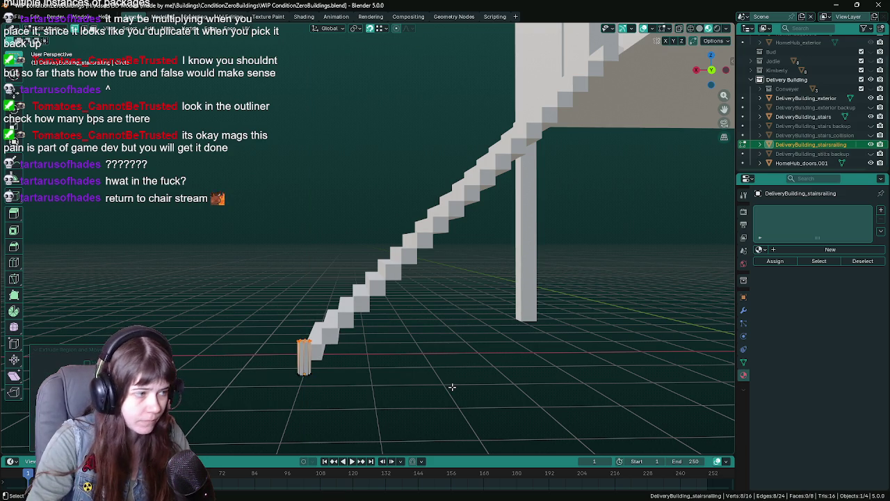
pyautogui.press('Tab')
pyautogui.hotkey('shift', 'd')
pyautogui.press('x')
pyautogui.click(691, 405)
pyautogui.scroll(3, 632, 403)
pyautogui.moveTo(466, 415); pyautogui.dragTo(425, 423)
pyautogui.moveTo(384, 403); pyautogui.dragTo(424, 399)
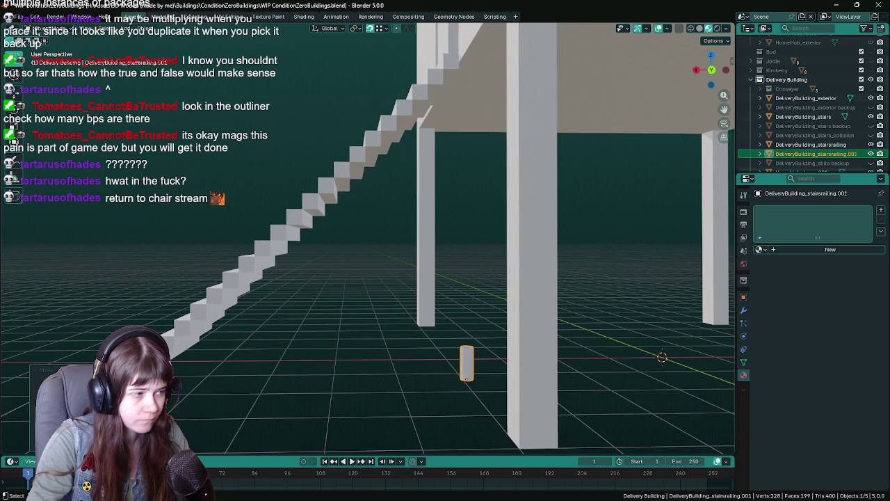
pyautogui.press('Return')
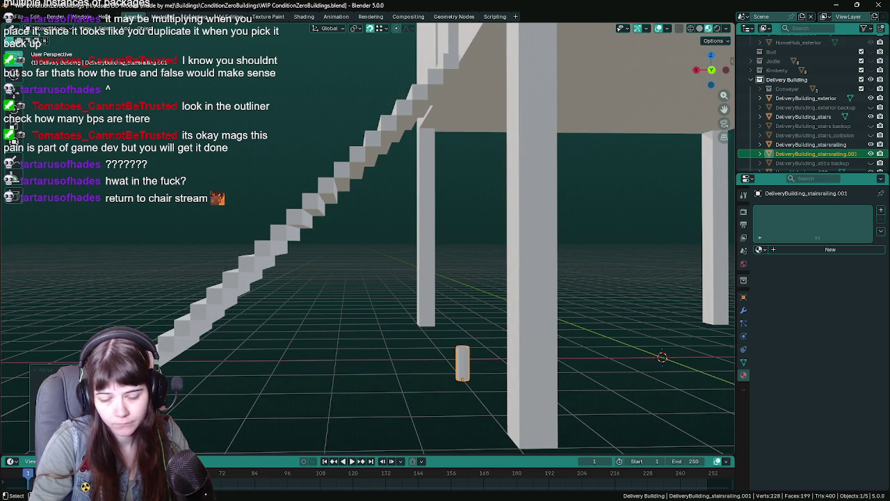
# Raise the duplicate's top vertices so the post reaches the upper floor
pyautogui.press('Tab')
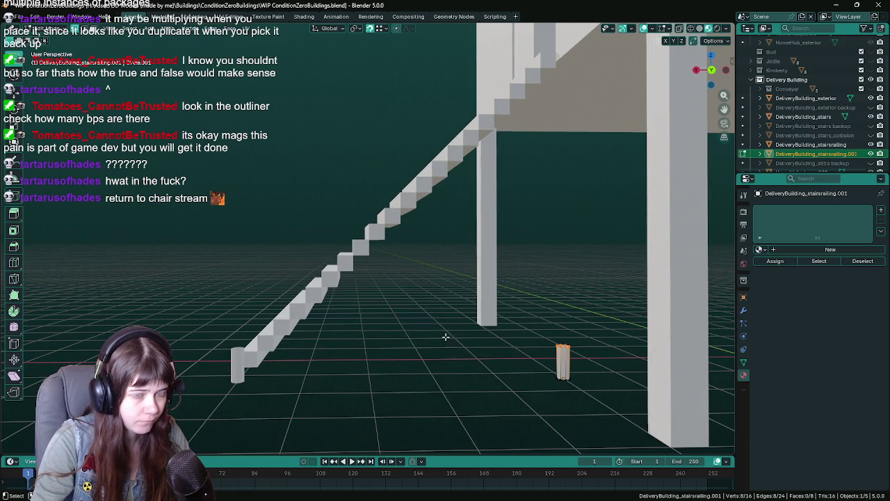
pyautogui.press('g')
pyautogui.press('z')
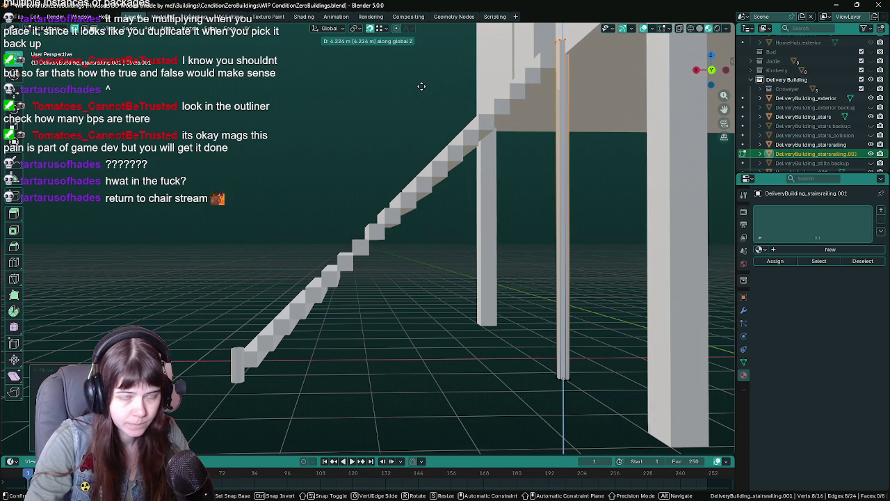
pyautogui.click(421, 86)
pyautogui.moveTo(388, 123); pyautogui.dragTo(396, 194)
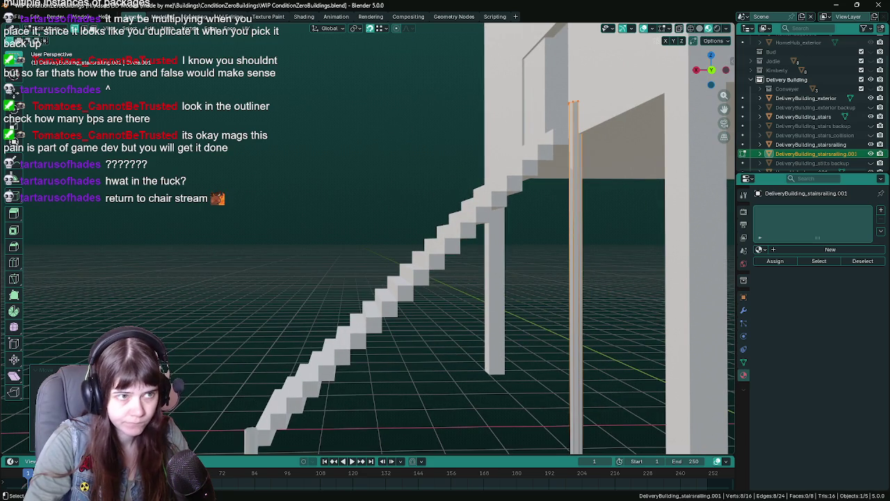
pyautogui.moveTo(193, 355)
pyautogui.mouseDown()
pyautogui.moveTo(523, 286)
pyautogui.moveTo(594, 338)
pyautogui.moveTo(376, 361)
pyautogui.mouseUp()
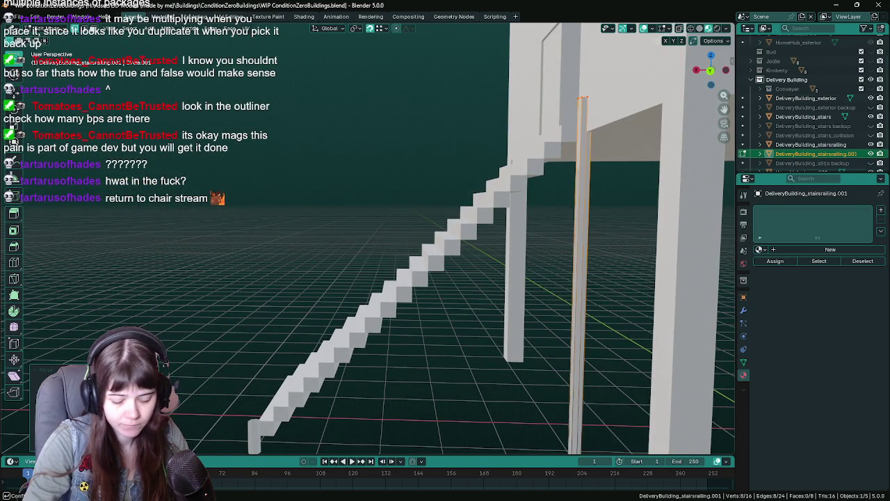
pyautogui.scroll(-5, 429, 422)
# Move the tall post 0.25 along X and save the file
pyautogui.press('Tab')
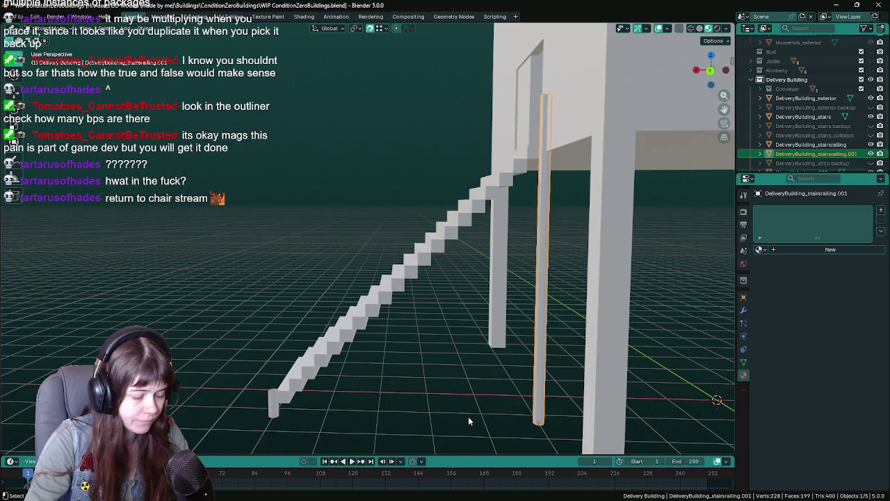
pyautogui.scroll(5, 470, 417)
pyautogui.press('g')
pyautogui.press('x')
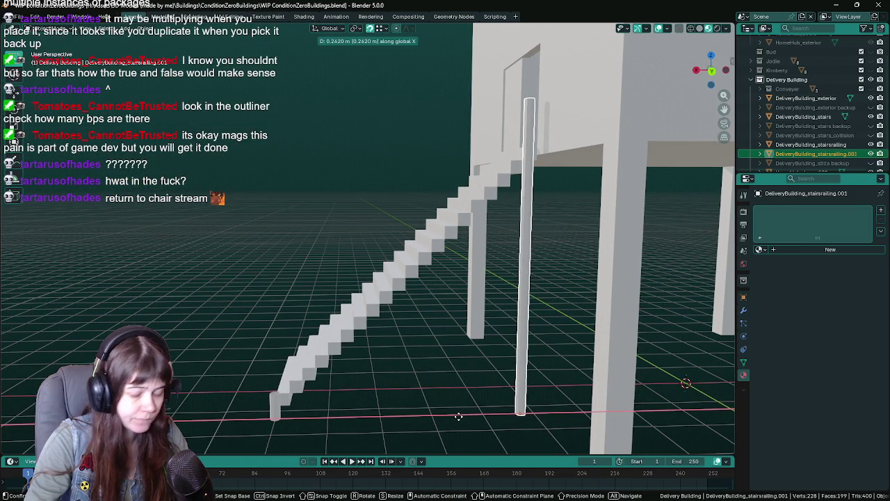
pyautogui.write('.25')
pyautogui.press('Return')
pyautogui.hotkey('ctrl', 's')
pyautogui.scroll(-4, 459, 416)
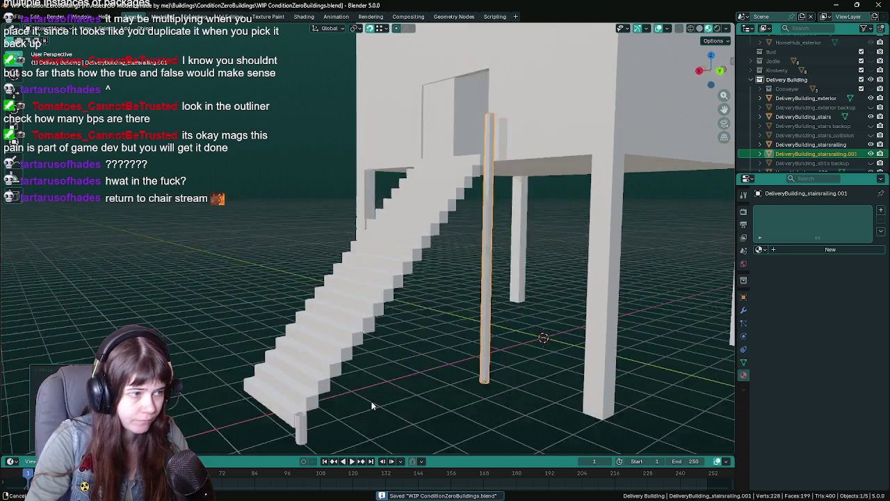
pyautogui.scroll(4, 334, 399)
pyautogui.click(291, 375)
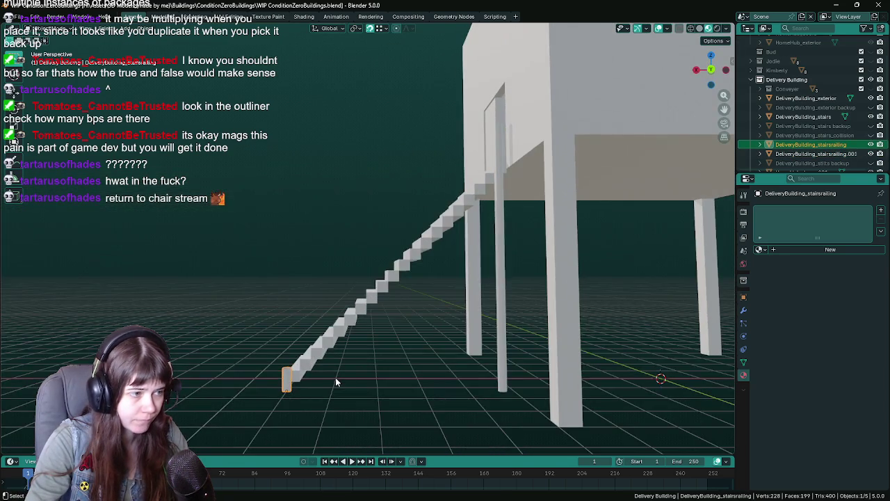
# Edit the short post in Back Orthographic view and begin searching for the Spin command
pyautogui.press('Tab')
pyautogui.moveTo(383, 410)
pyautogui.mouseDown()
pyautogui.moveTo(371, 402)
pyautogui.moveTo(370, 412)
pyautogui.moveTo(397, 392)
pyautogui.mouseUp()
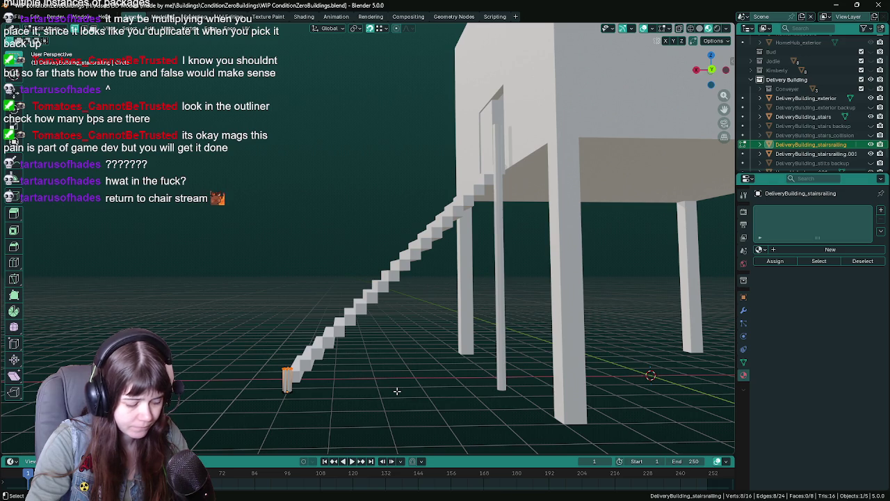
pyautogui.press('KP_1')
pyautogui.press('KP_3')
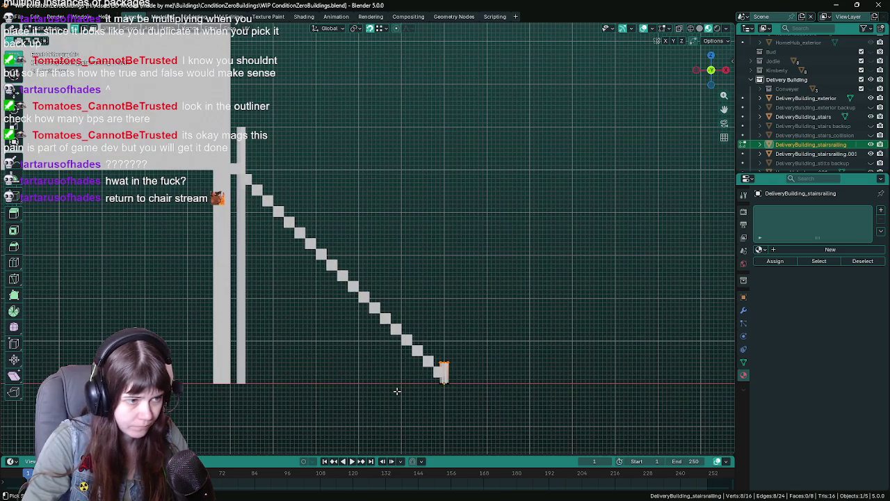
pyautogui.press('ctrl+KP_1')
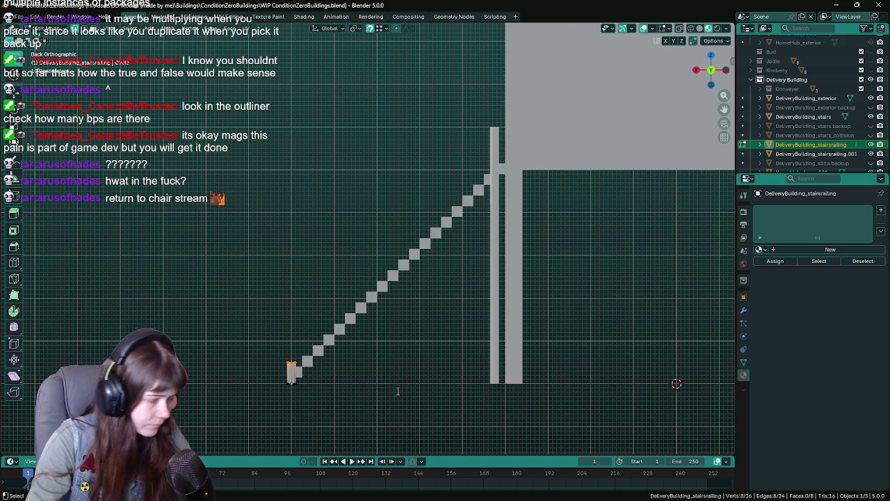
pyautogui.press('F3')
pyautogui.write('sid')
pyautogui.press('BackSpace')
pyautogui.press('BackSpace')
# Spin the short post and reduce the spin to 3 steps
pyautogui.write('pin')
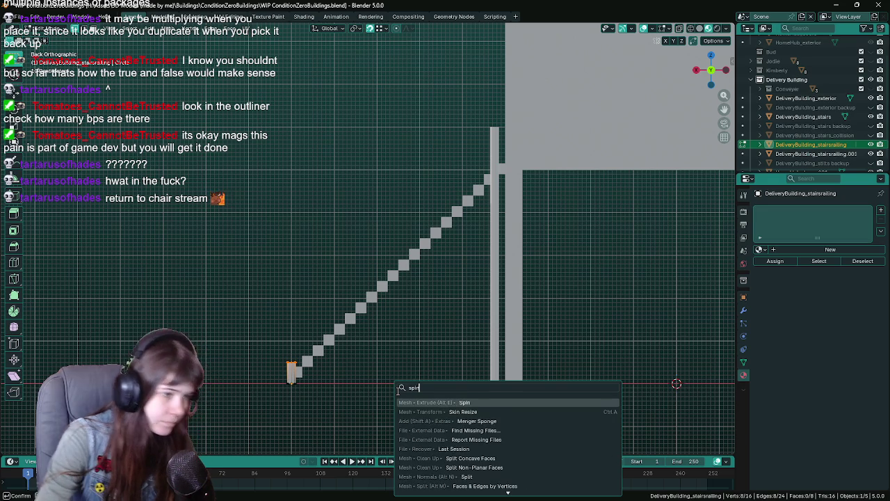
pyautogui.press('Return')
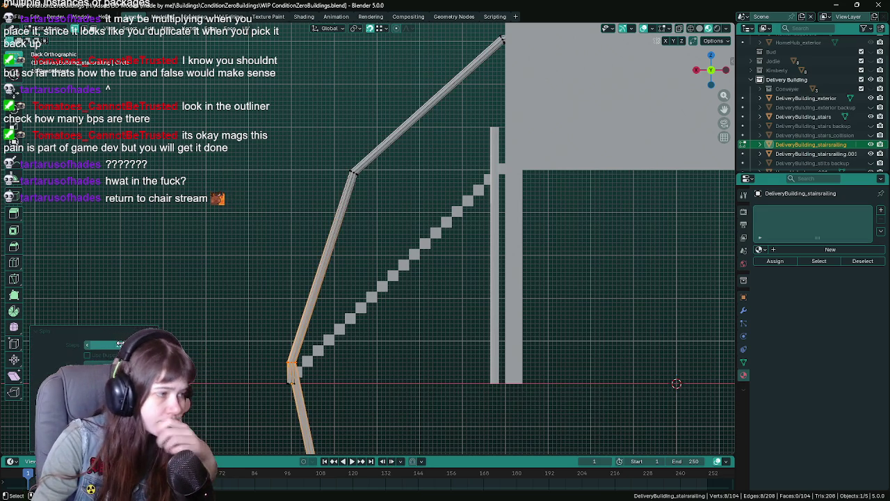
pyautogui.moveTo(117, 344); pyautogui.dragTo(89, 347)
pyautogui.click(89, 346)
pyautogui.click(89, 345)
pyautogui.click(88, 345)
pyautogui.click(89, 345)
pyautogui.click(88, 346)
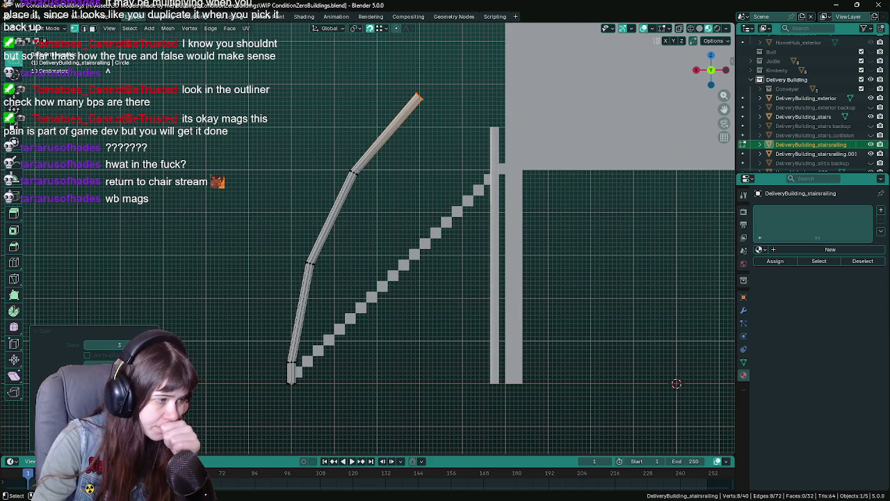
# Move and scale the rail's upper segments to follow the stairs upward
pyautogui.press('g')
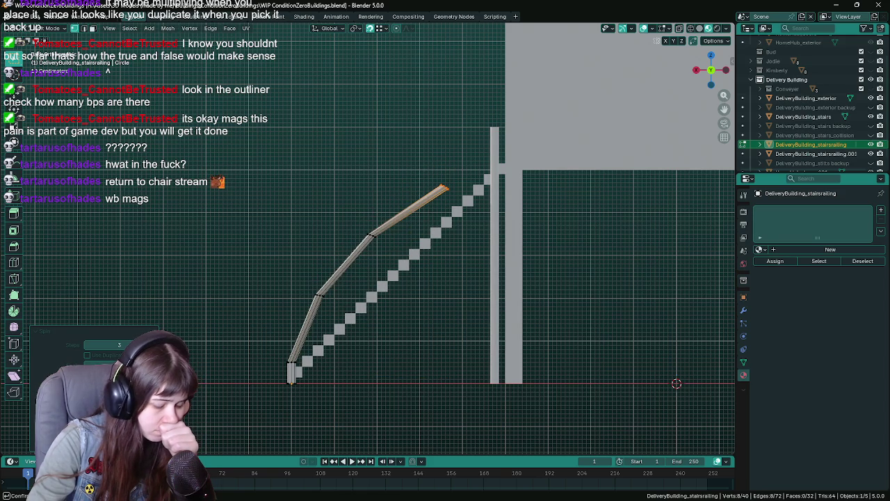
pyautogui.press('g')
pyautogui.press('Return')
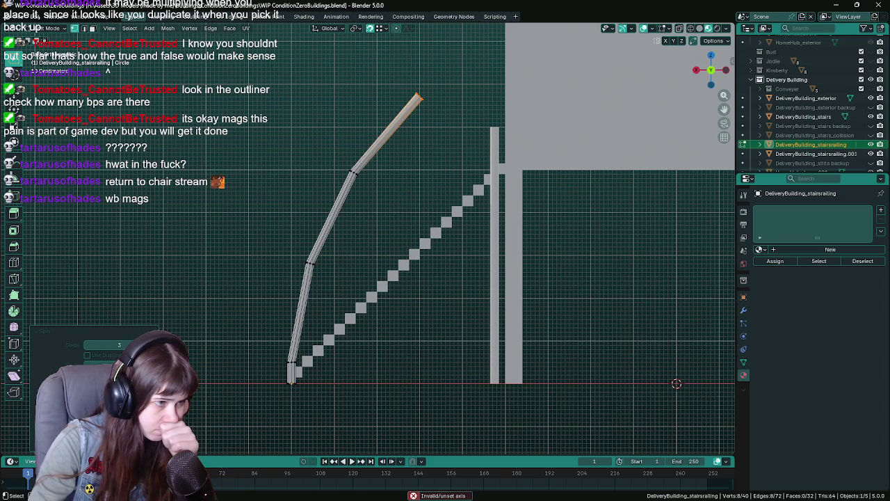
pyautogui.press('g')
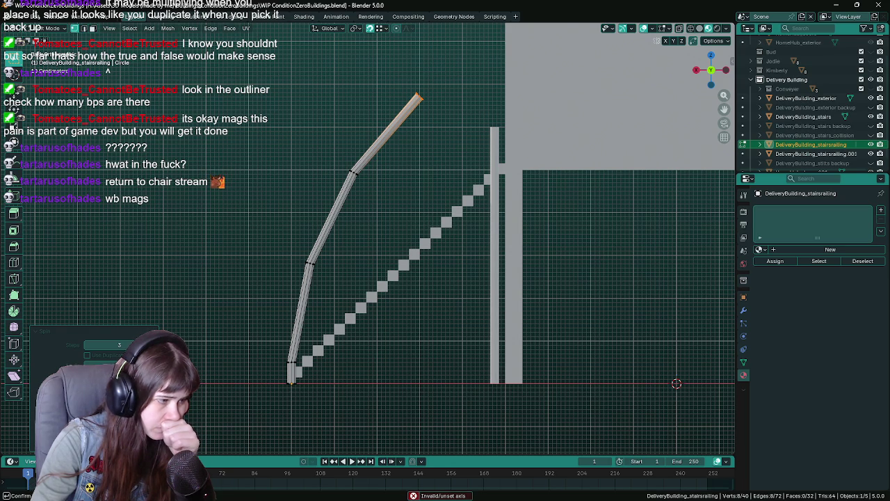
pyautogui.moveTo(366, 362)
pyautogui.mouseDown()
pyautogui.moveTo(346, 365)
pyautogui.moveTo(349, 421)
pyautogui.mouseUp()
pyautogui.moveTo(347, 384)
pyautogui.mouseDown()
pyautogui.moveTo(350, 304)
pyautogui.moveTo(274, 346)
pyautogui.moveTo(292, 375)
pyautogui.mouseUp()
pyautogui.press('Return')
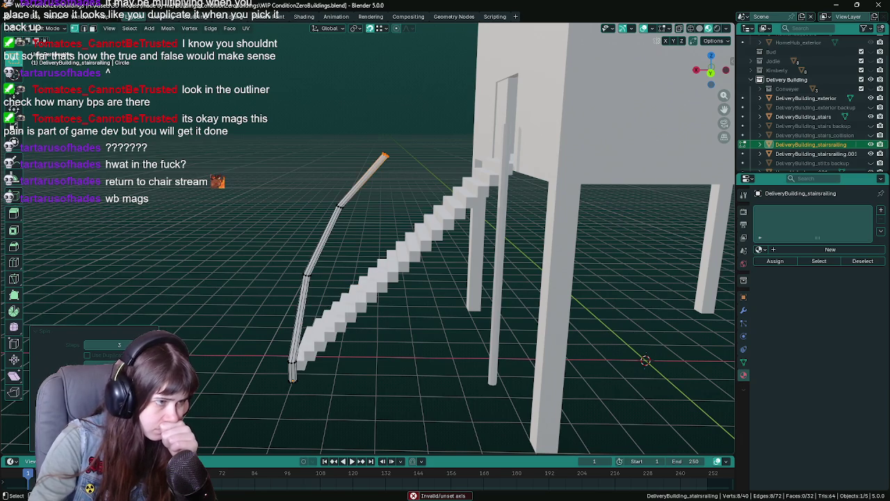
pyautogui.press('Return')
# In back orthographic view, pull the rail's top end up and left
pyautogui.moveTo(235, 384); pyautogui.dragTo(348, 316)
pyautogui.scroll(2, 347, 315)
pyautogui.press('KP_1')
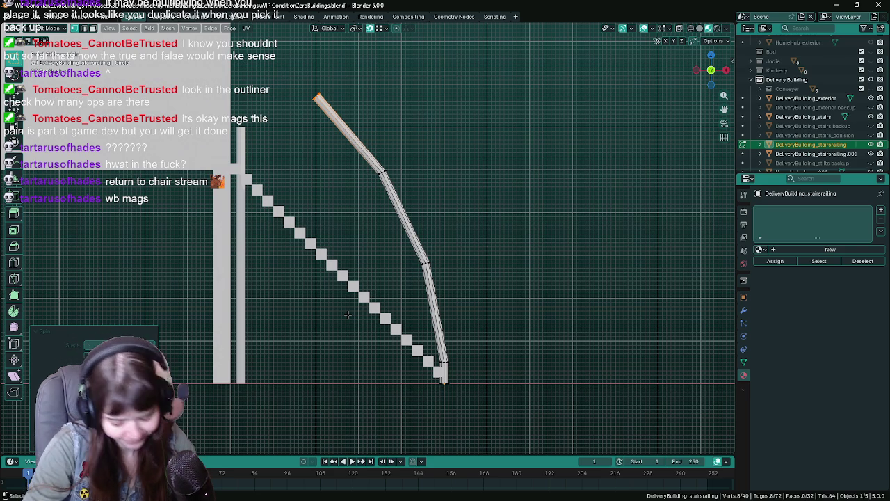
pyautogui.press('super')
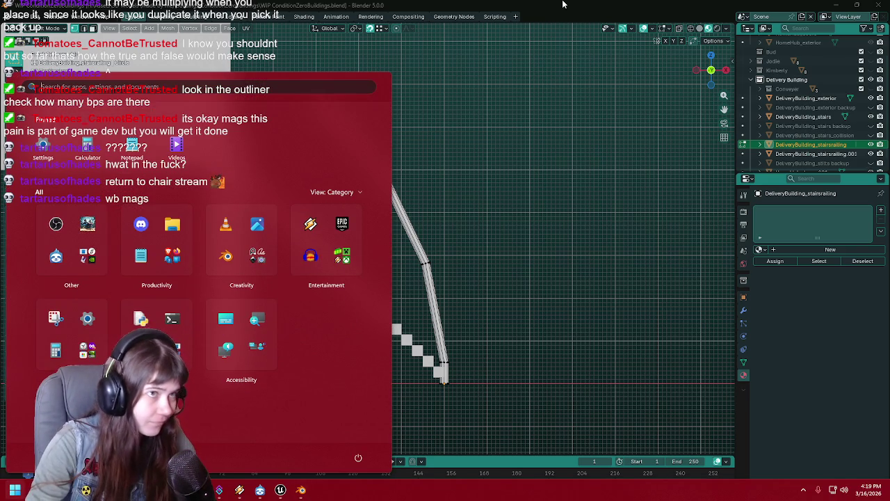
pyautogui.press('Escape')
pyautogui.press('ctrl+KP_1')
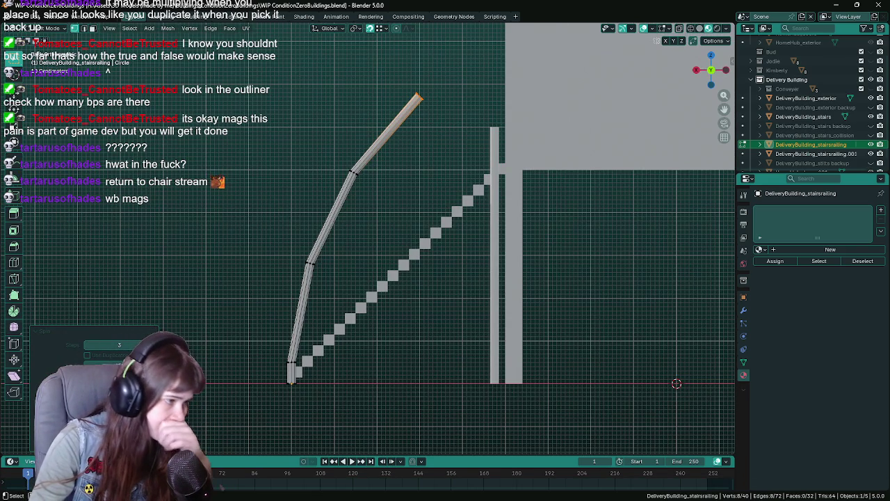
pyautogui.moveTo(417, 97)
pyautogui.mouseDown()
pyautogui.moveTo(430, 103)
pyautogui.moveTo(384, 84)
pyautogui.mouseUp()
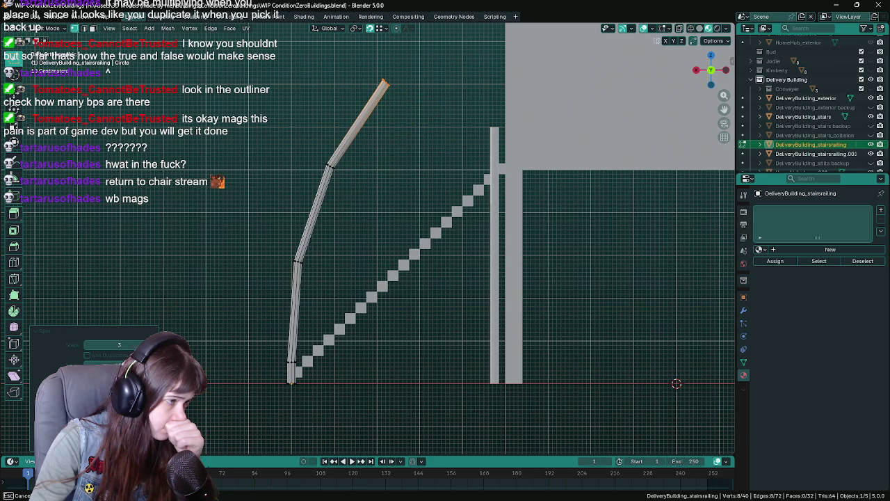